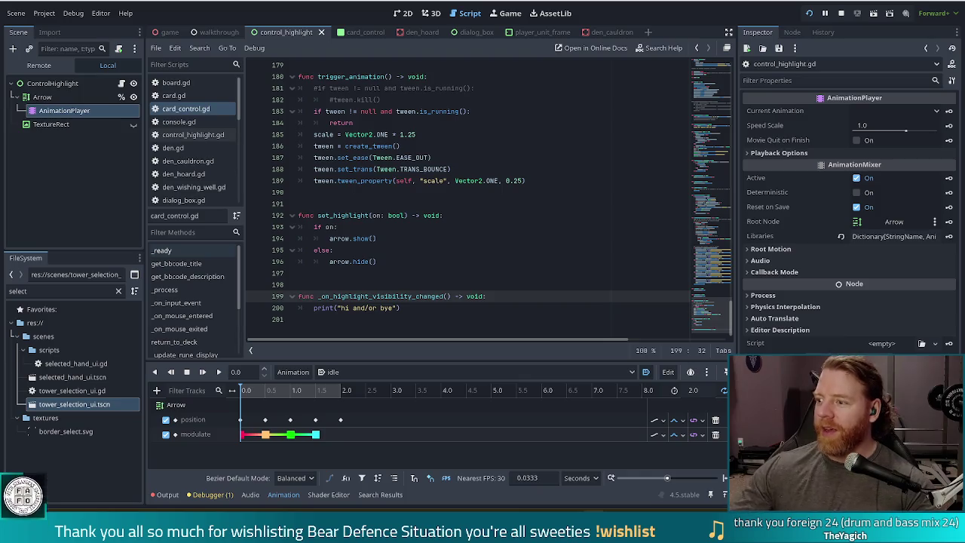
Review the new _on_highlight_visibility_changed handler printing 'hi and/or bye', then relaunch the game.
left_click(427, 308)
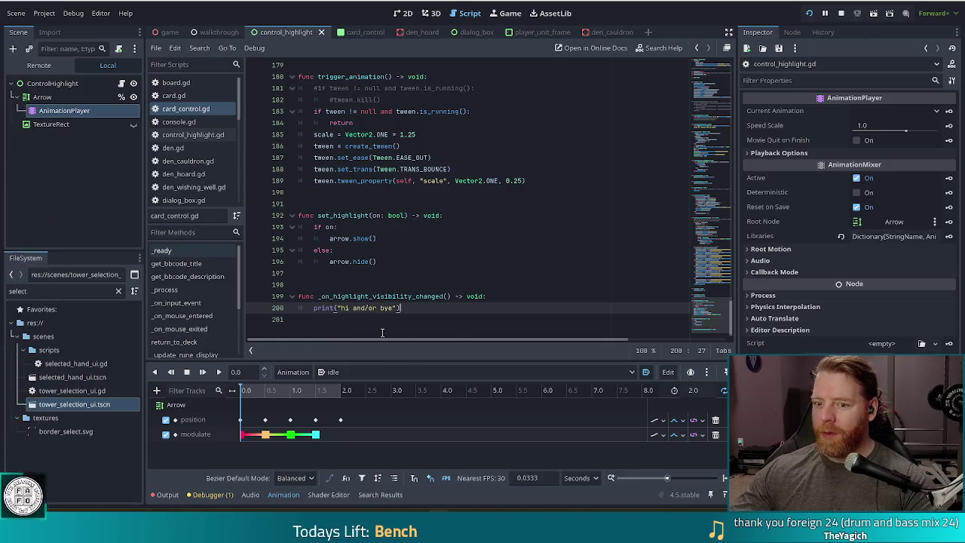
left_click_drag(427, 306, 301, 296)
left_click(400, 307)
left_click_drag(400, 308, 407, 287)
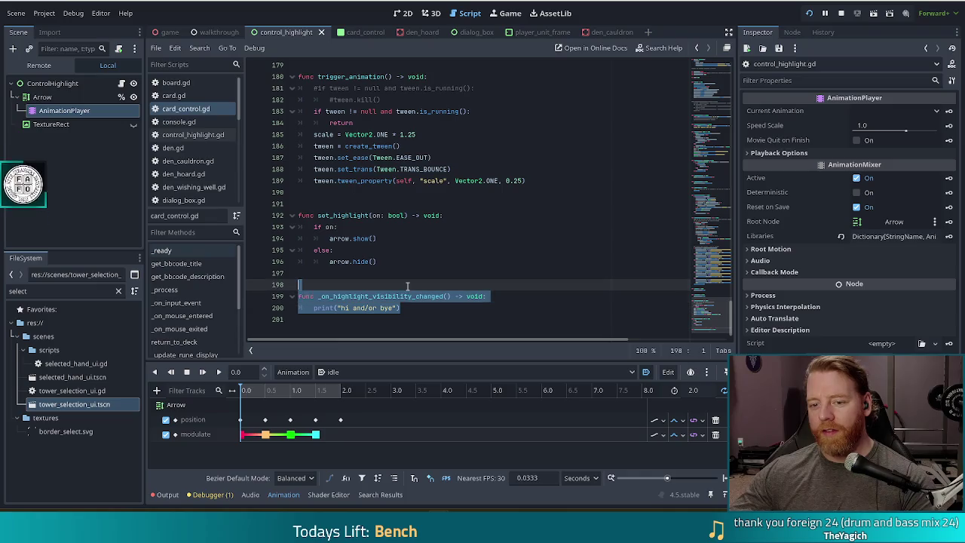
left_click(396, 308)
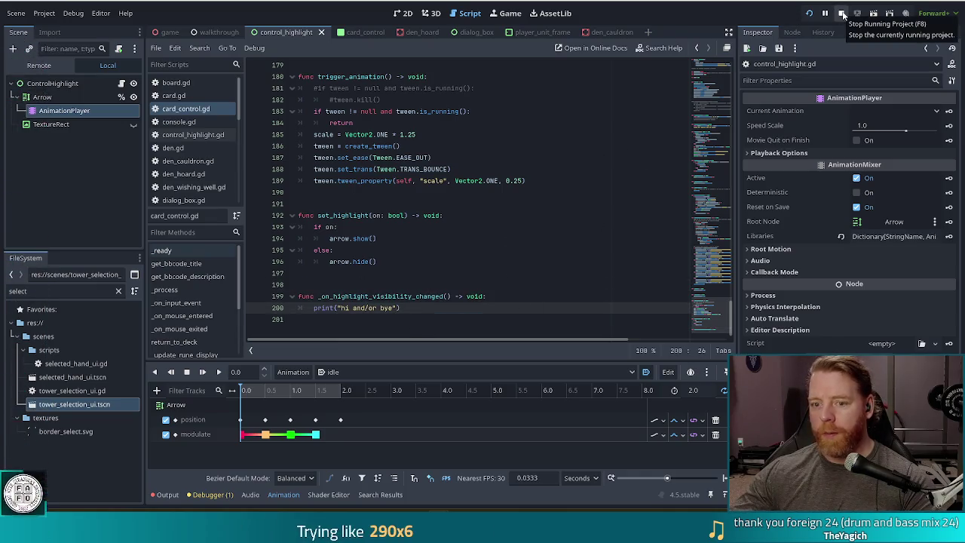
left_click(810, 13)
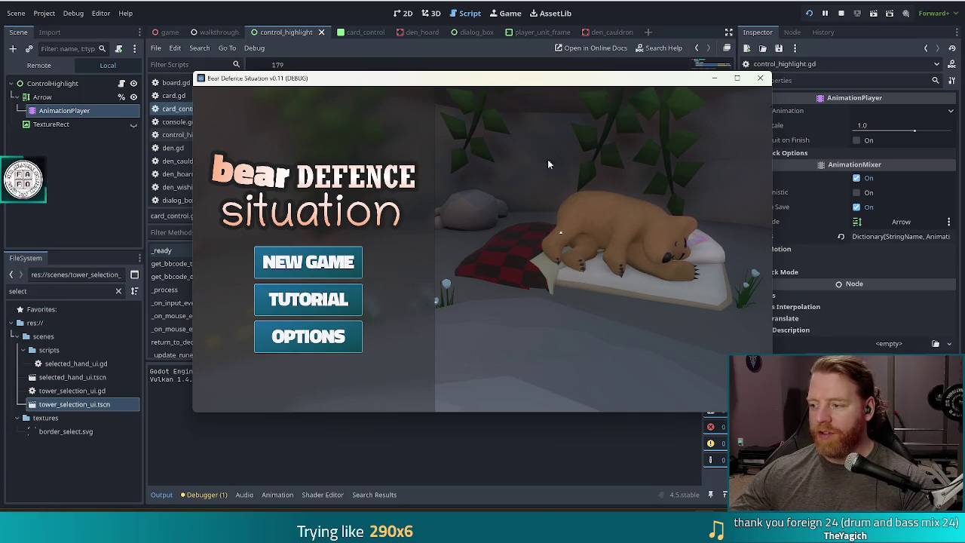
Move the game window aside, start the tutorial, and click through the bear's dialogue.
left_click_drag(588, 80, 548, 63)
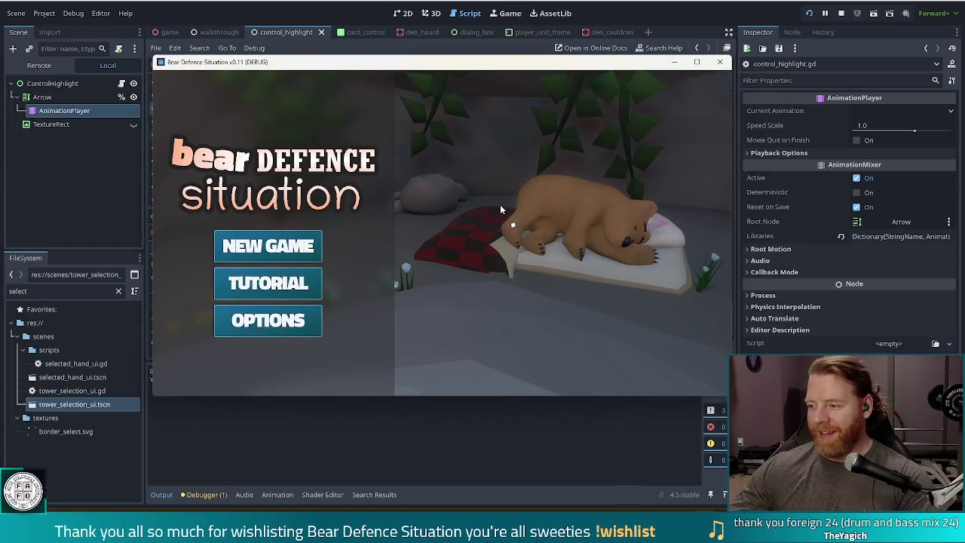
left_click(293, 293)
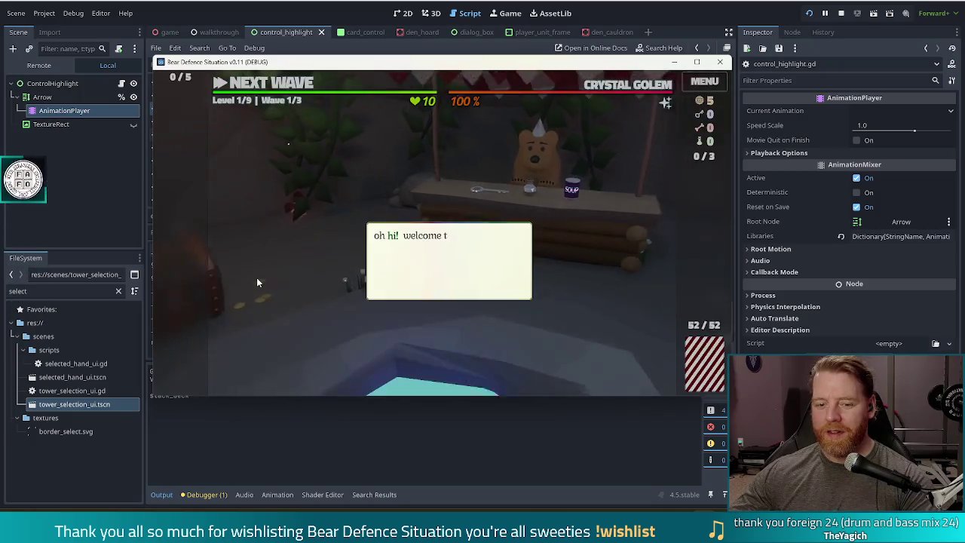
left_click(373, 228)
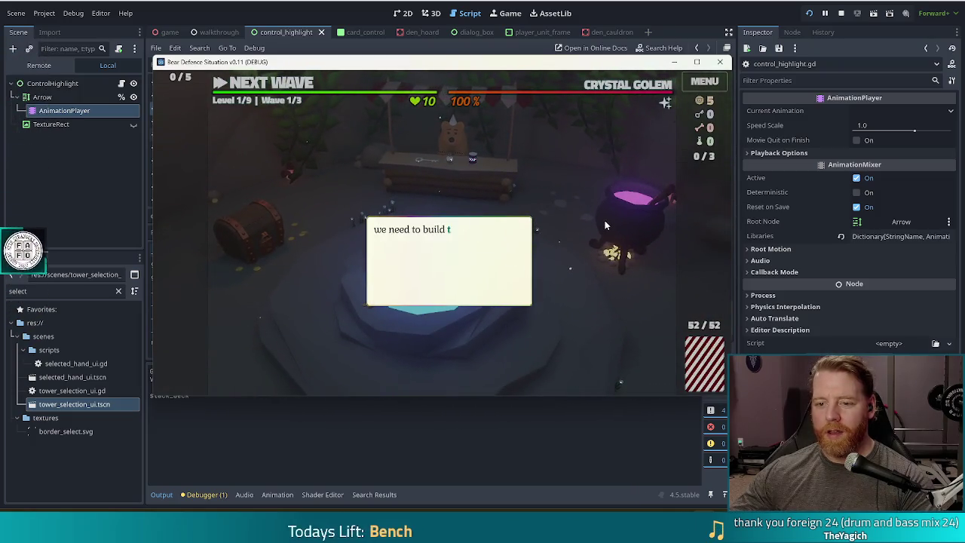
left_click(591, 190)
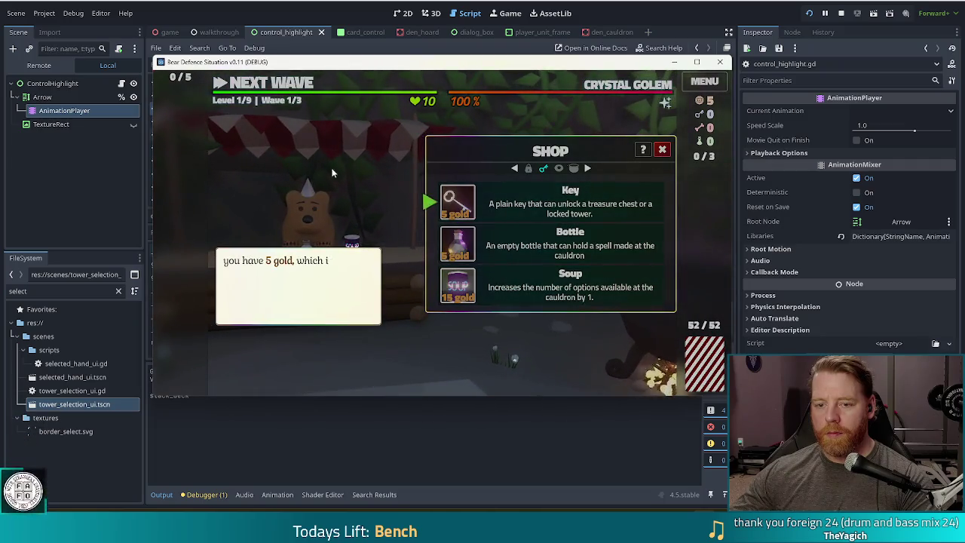
left_click(367, 201)
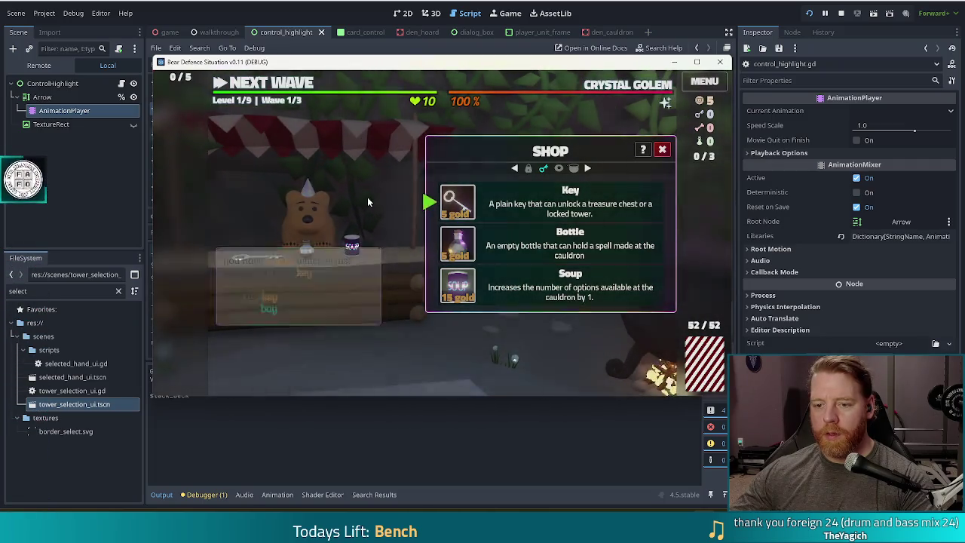
Check the handler name in the script, then buy the Key and leave the shop for the card hand.
left_click(315, 4)
left_click(441, 297)
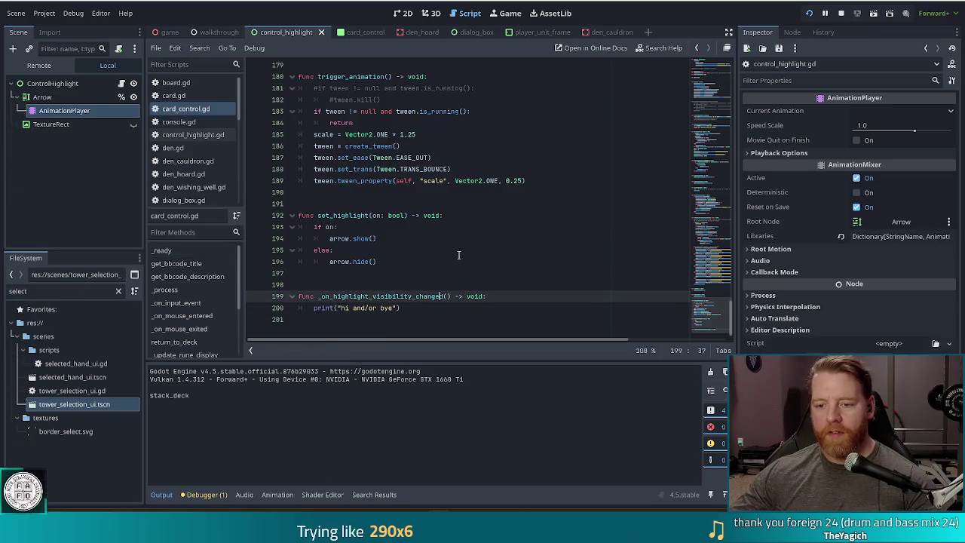
key("alt+Tab")
mouse_move(449, 197)
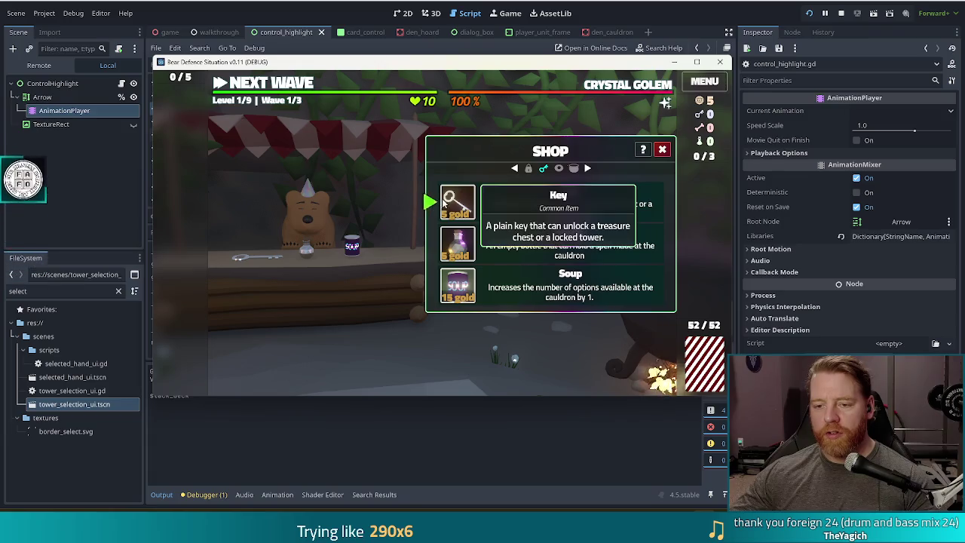
left_click(449, 198)
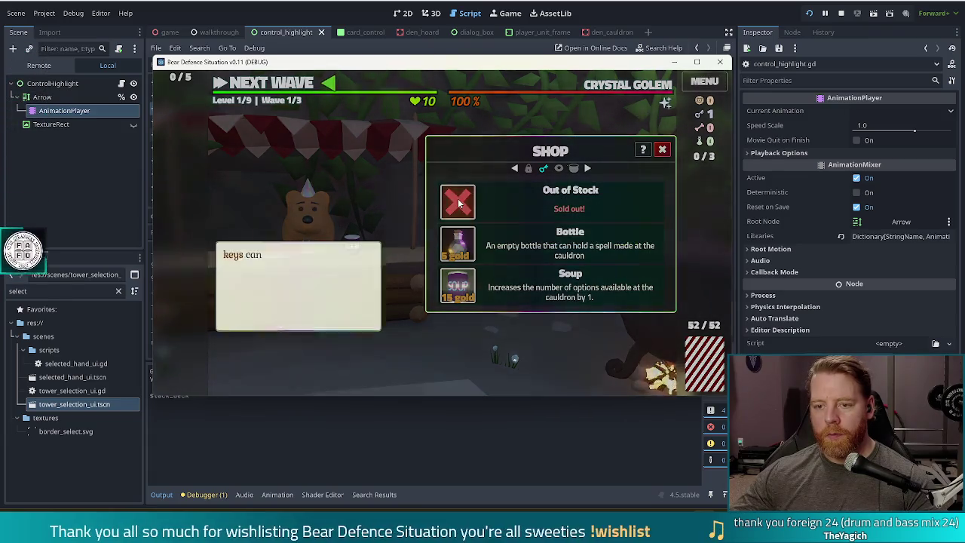
left_click(270, 82)
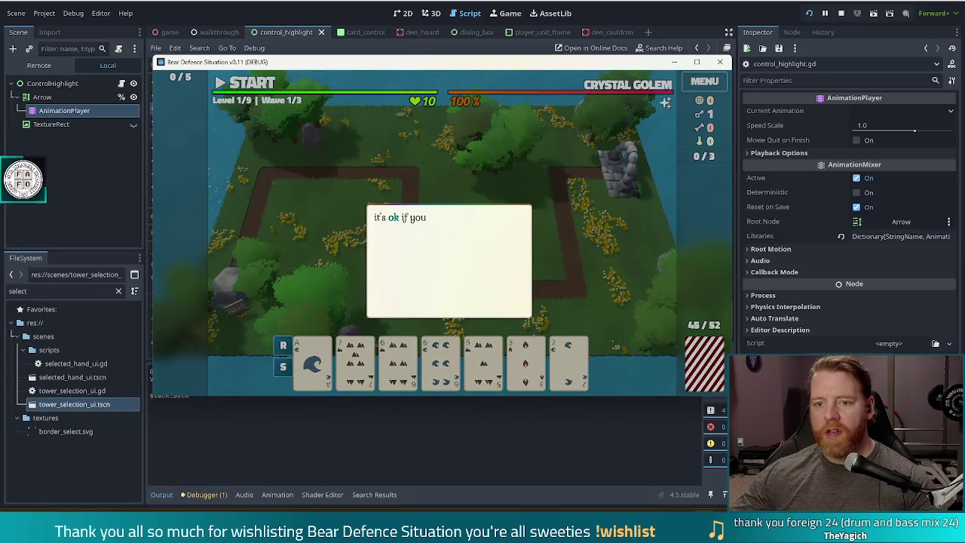
scroll(475, 290, "up", 5)
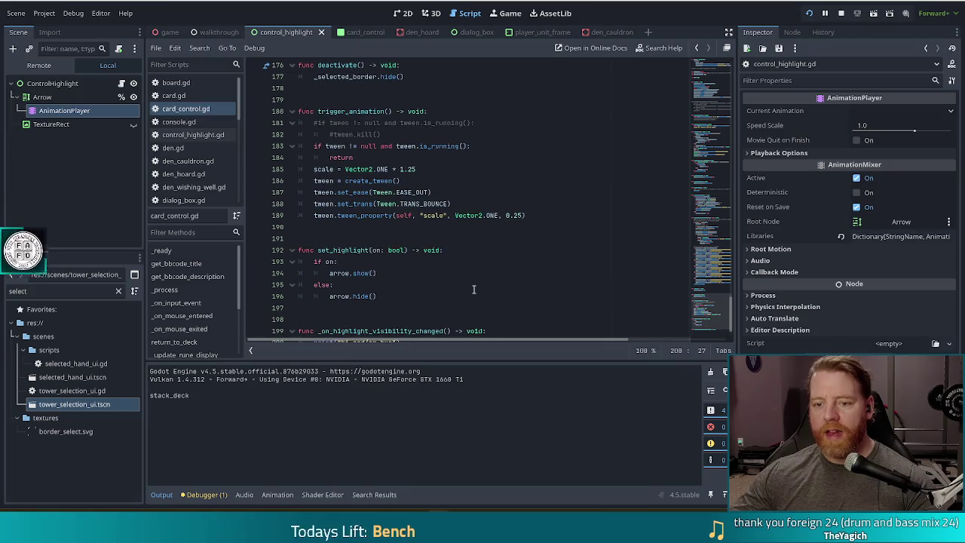
Scroll up to _ready and inspect its signal connection lines.
scroll(476, 277, "up", 14)
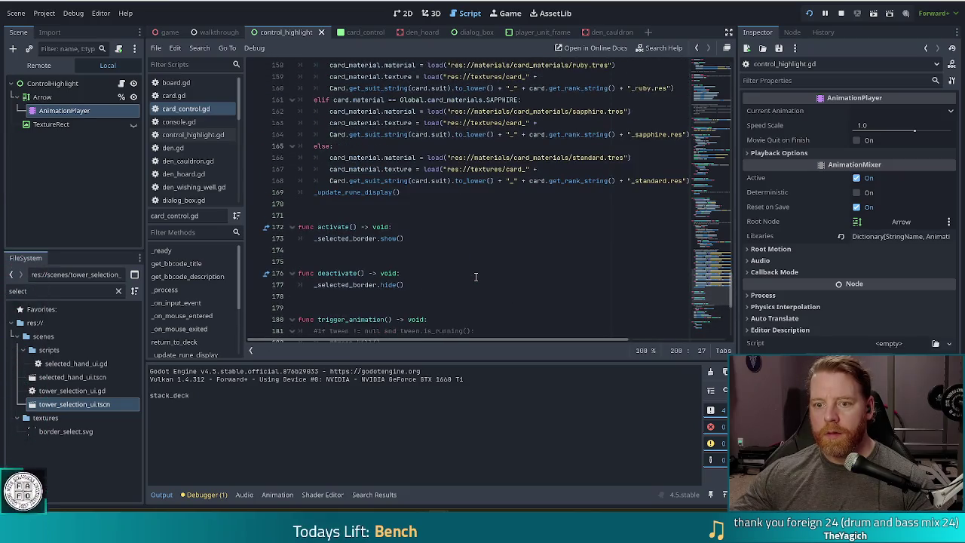
scroll(476, 277, "up", 9)
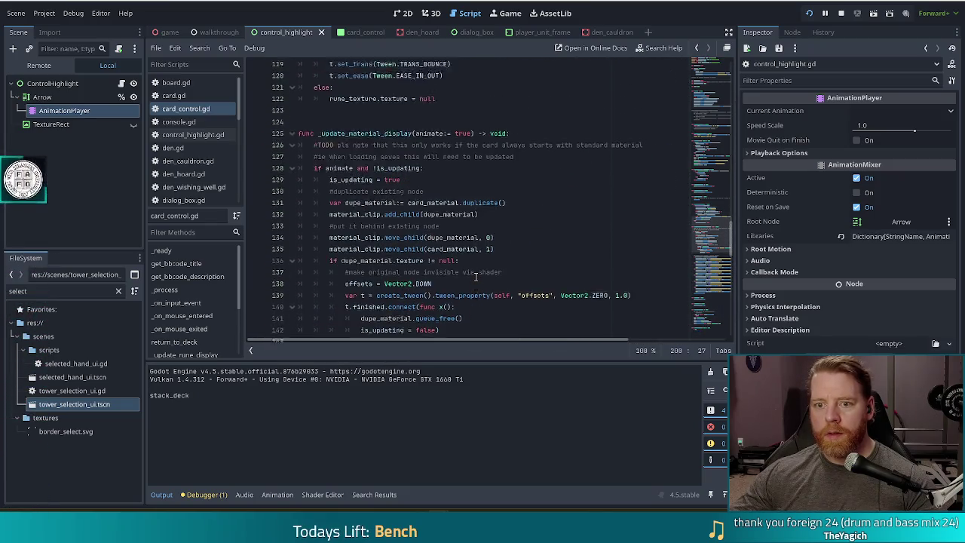
scroll(476, 280, "up", 19)
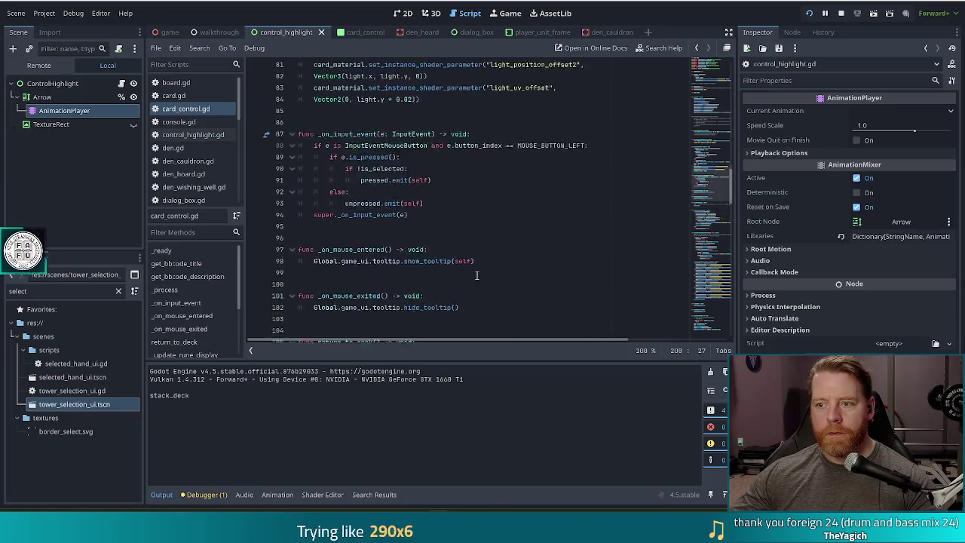
scroll(504, 250, "up", 2)
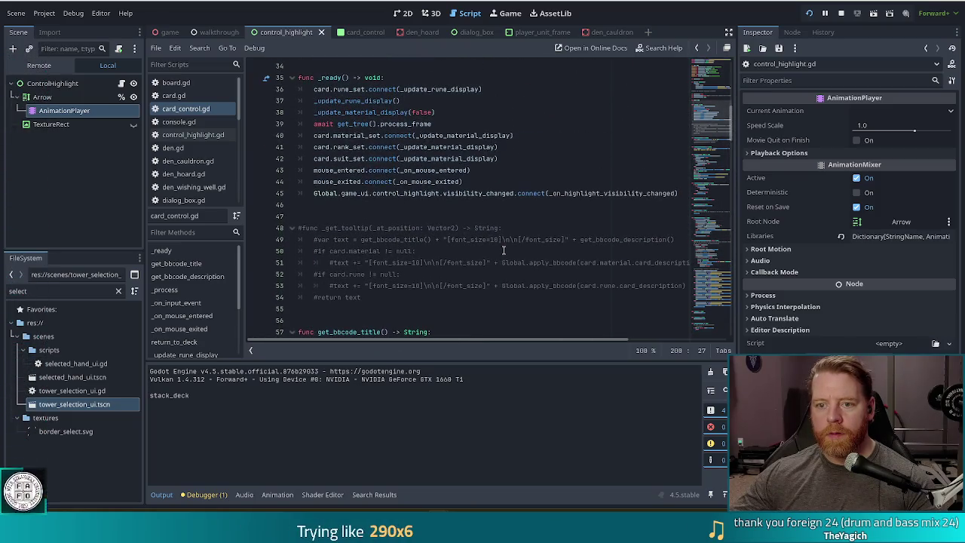
left_click(491, 193)
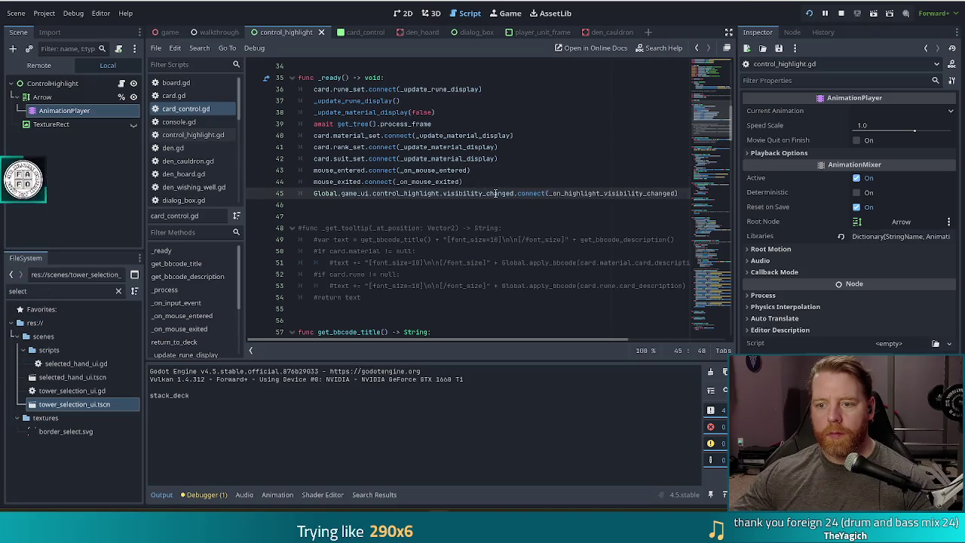
Check the script's end, then inspect line 45's visibility_changed.connect to the handler.
left_click_drag(723, 129, 737, 326)
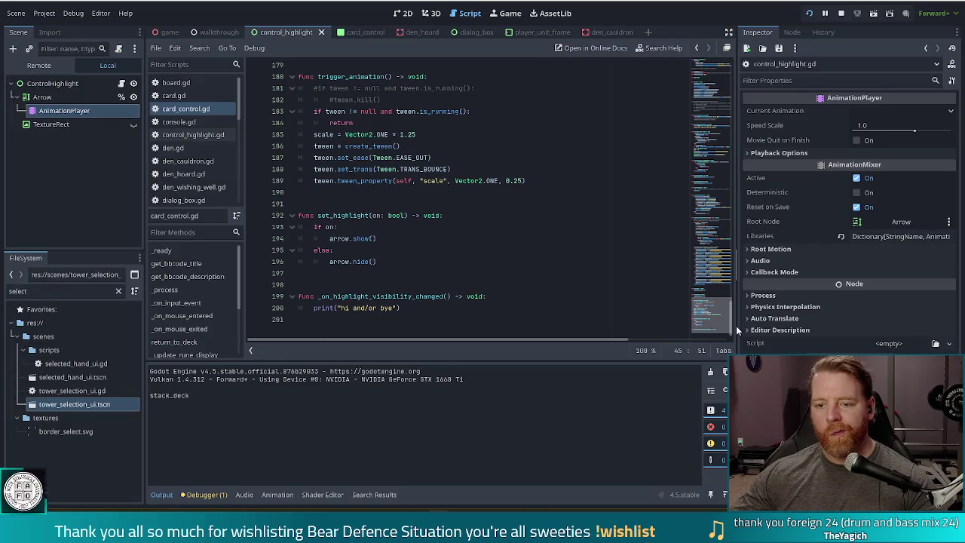
mouse_move(736, 326)
left_mouse_down()
mouse_move(703, 113)
mouse_move(683, 131)
left_mouse_up()
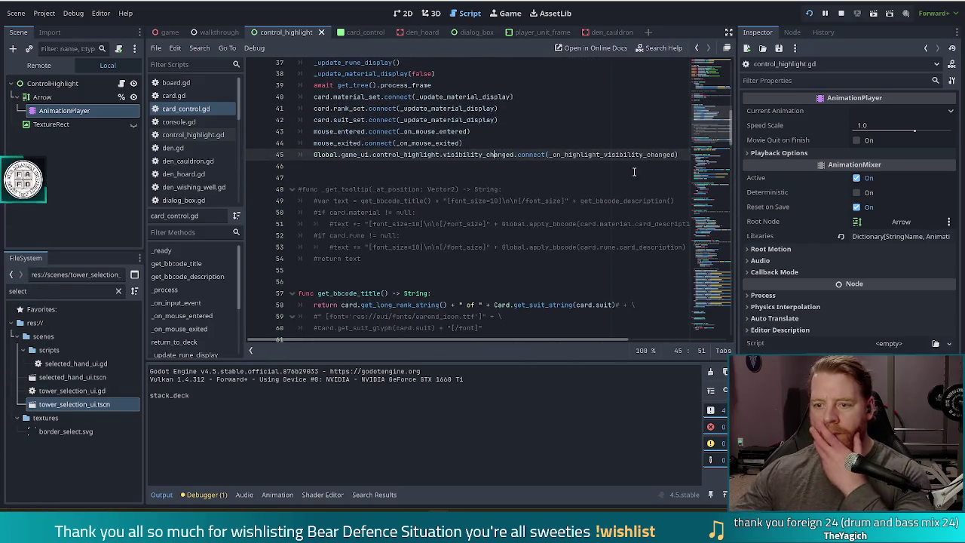
left_click(452, 156)
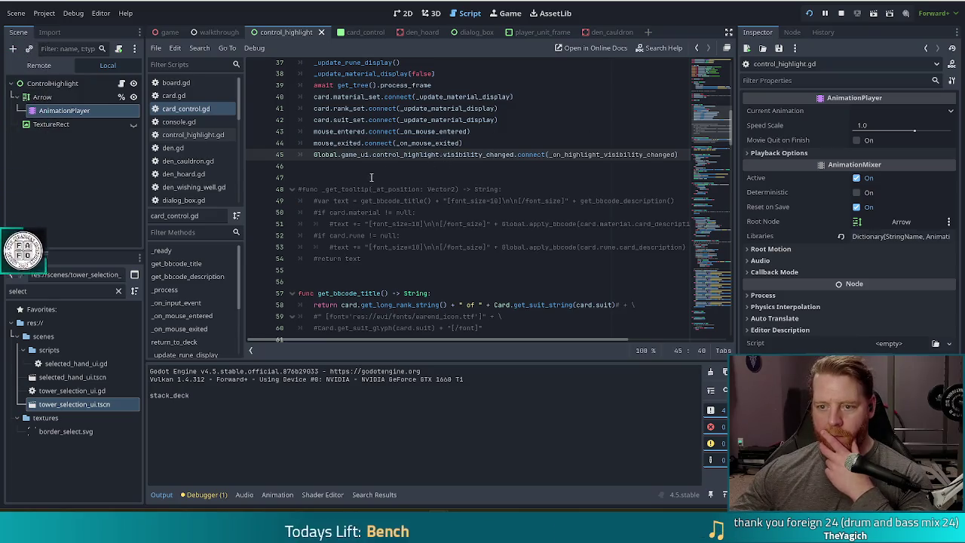
left_click(619, 155)
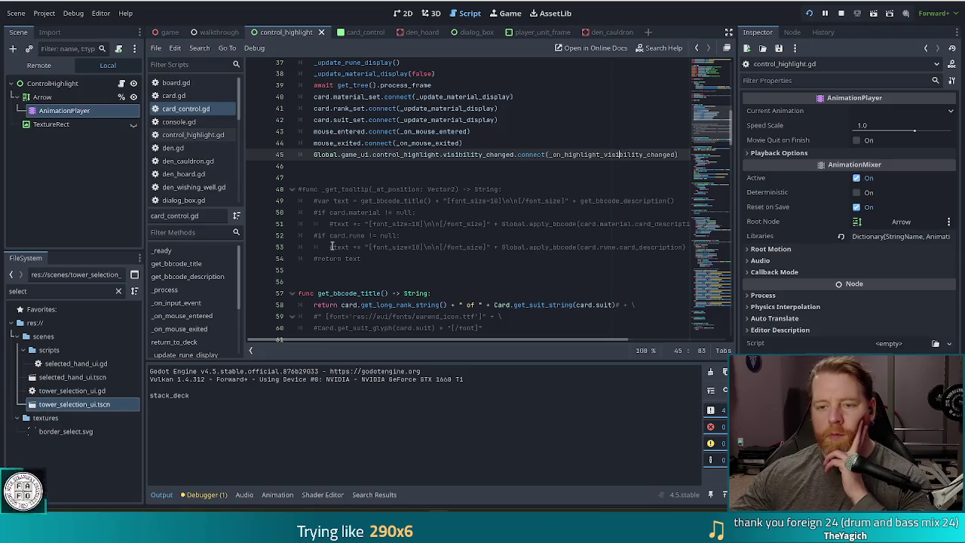
left_click(451, 212)
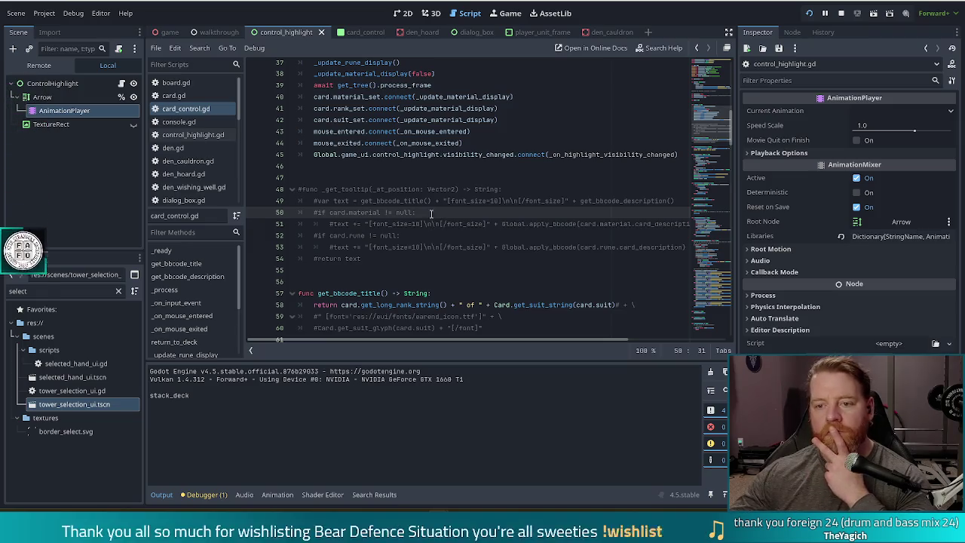
scroll(710, 132, "down", 4)
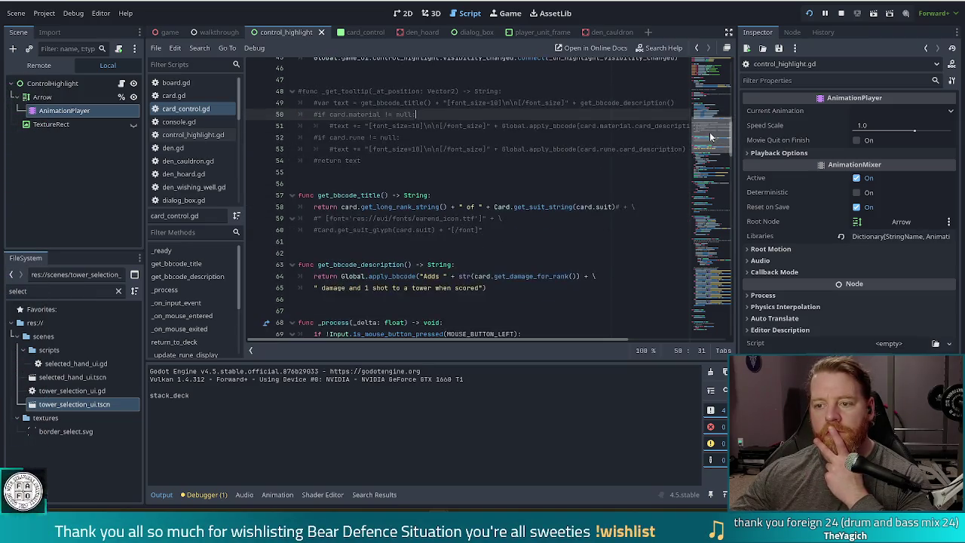
scroll(710, 132, "up", 7)
scroll(710, 132, "down", 4)
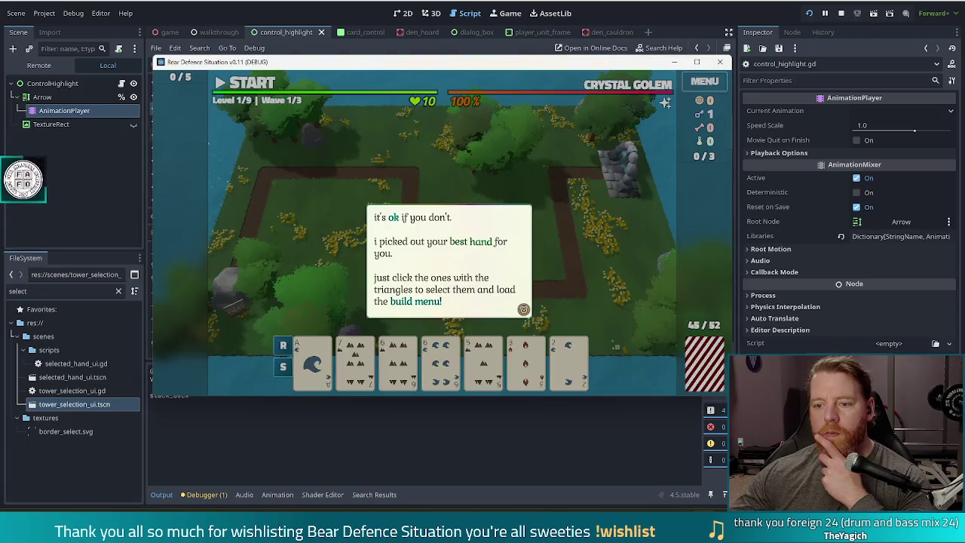
left_click(474, 168)
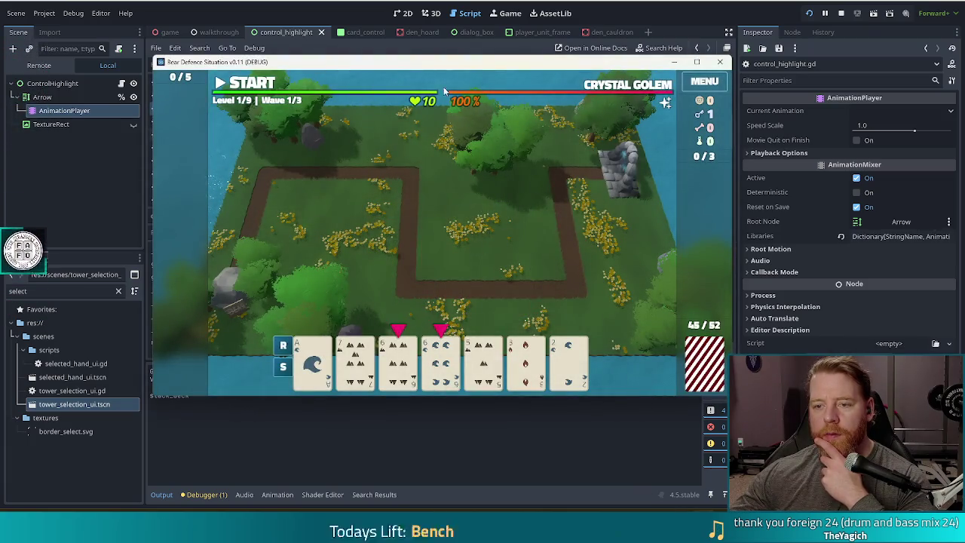
mouse_move(472, 64)
left_mouse_down()
mouse_move(475, 37)
mouse_move(476, 60)
left_mouse_up()
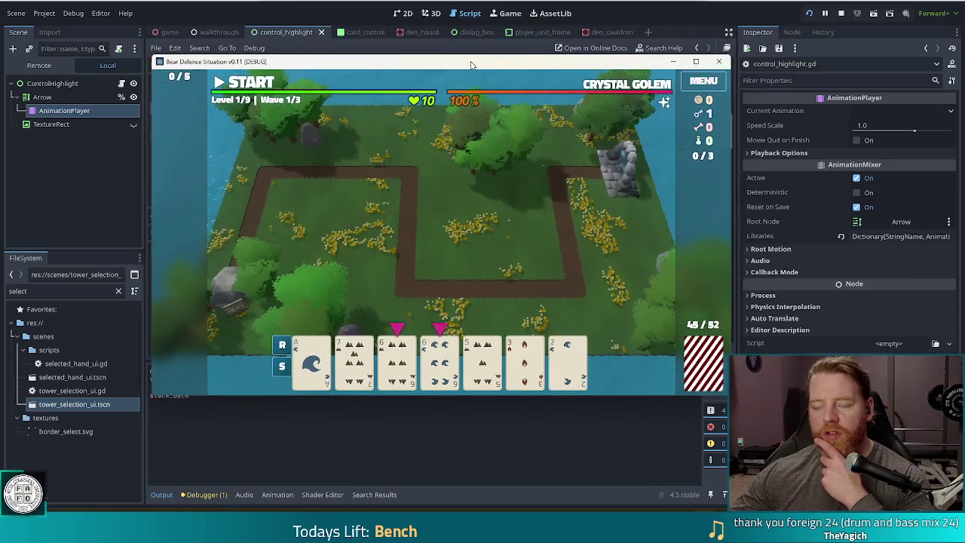
key("F8")
left_click(445, 214)
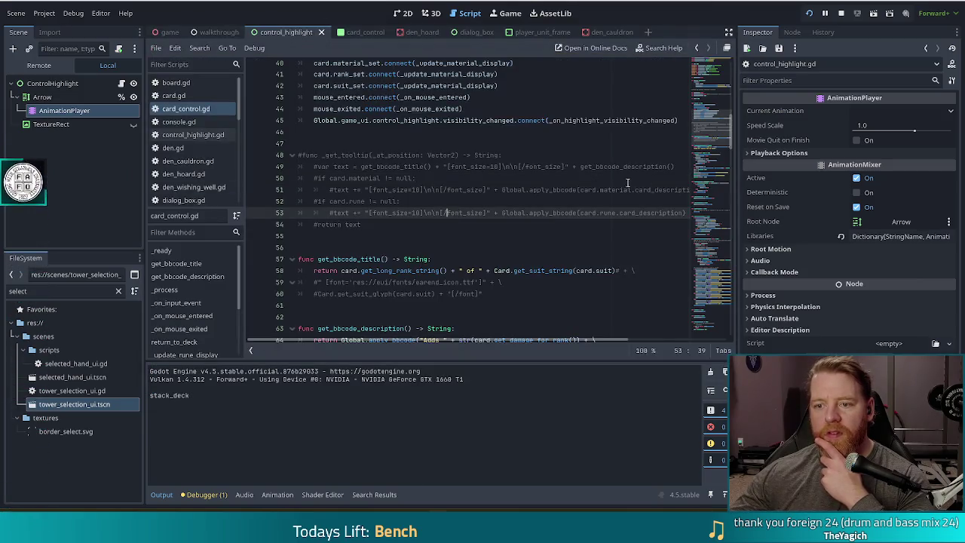
mouse_move(713, 249)
left_mouse_down()
mouse_move(713, 266)
mouse_move(714, 216)
left_mouse_up()
scroll(714, 216, "up", 10)
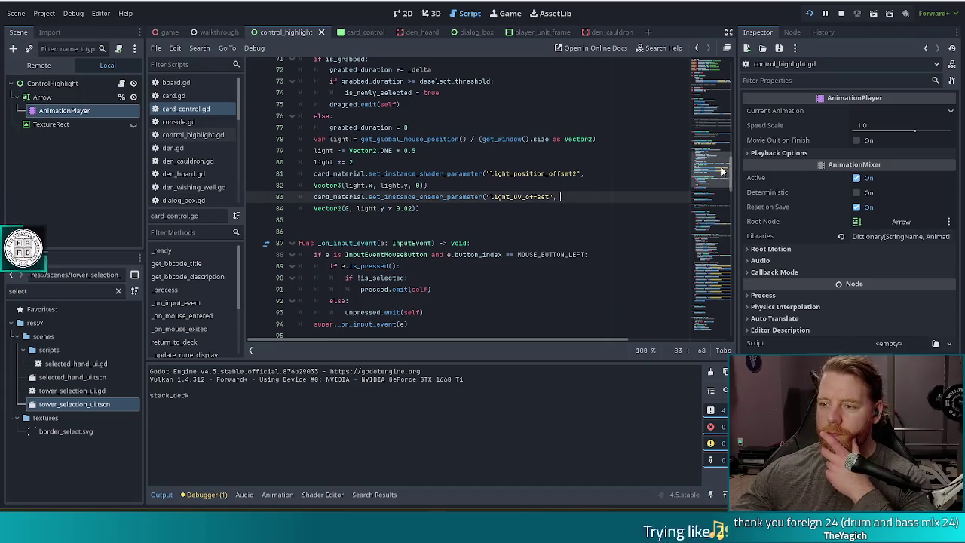
left_click(717, 220)
mouse_move(718, 220)
left_mouse_down()
mouse_move(711, 259)
mouse_move(713, 193)
mouse_move(712, 219)
left_mouse_up()
scroll(521, 168, "up", 20)
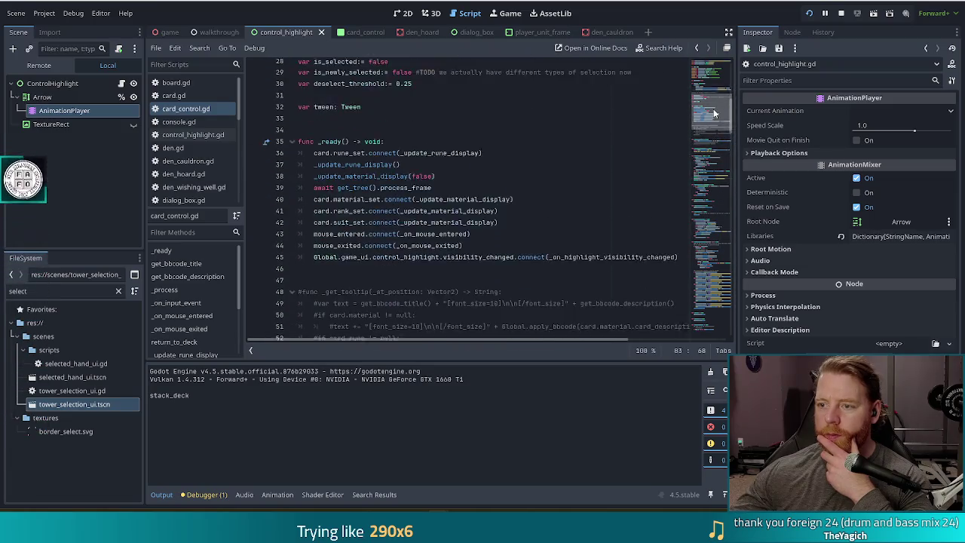
left_click_drag(459, 249, 623, 248)
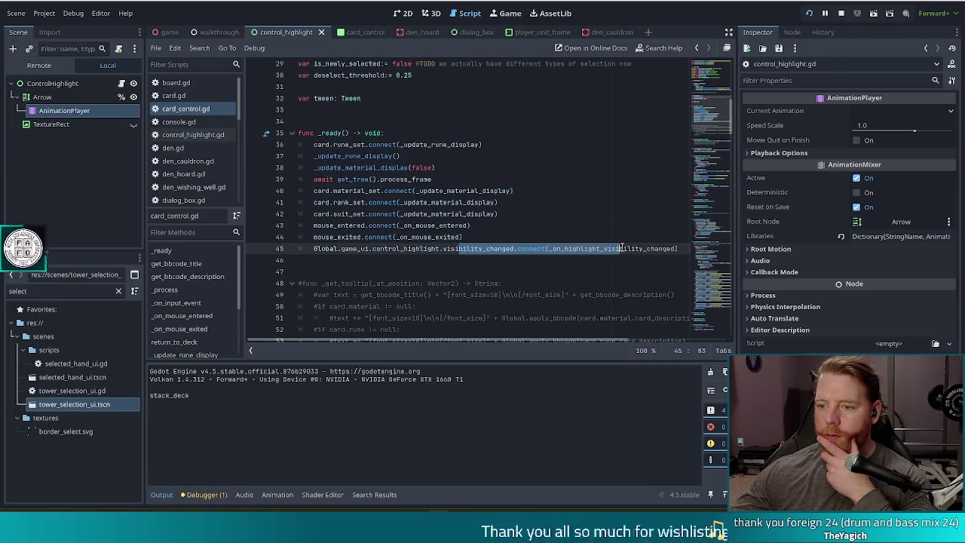
left_click(681, 250)
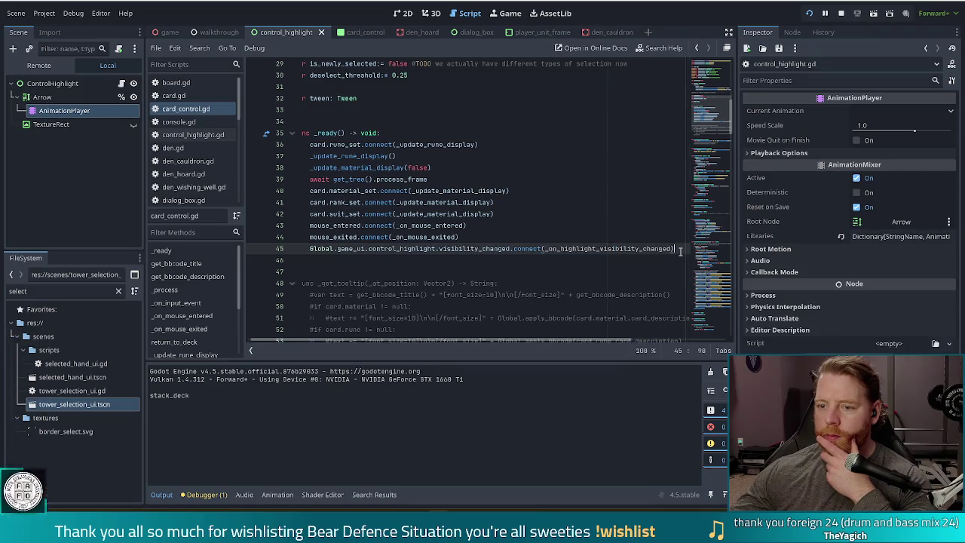
left_click(638, 249)
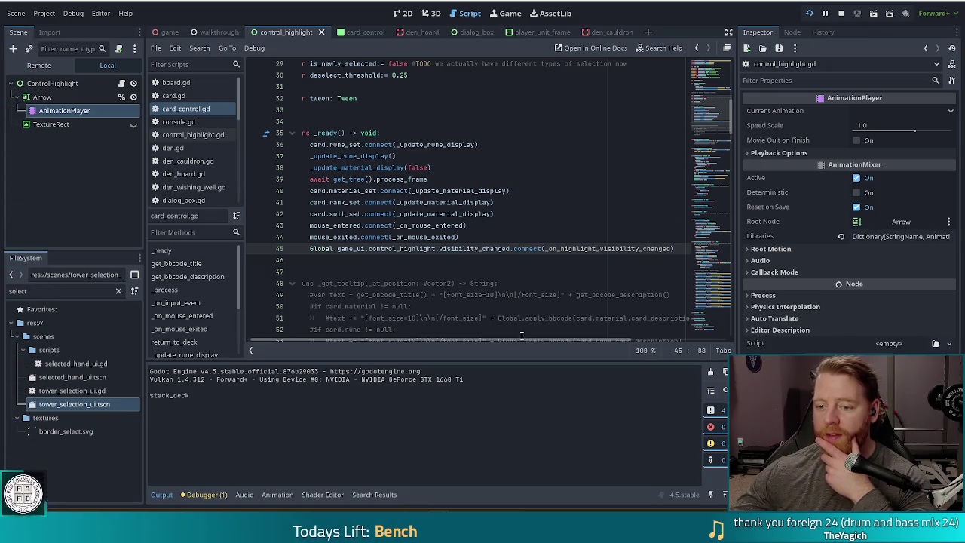
mouse_move(361, 230)
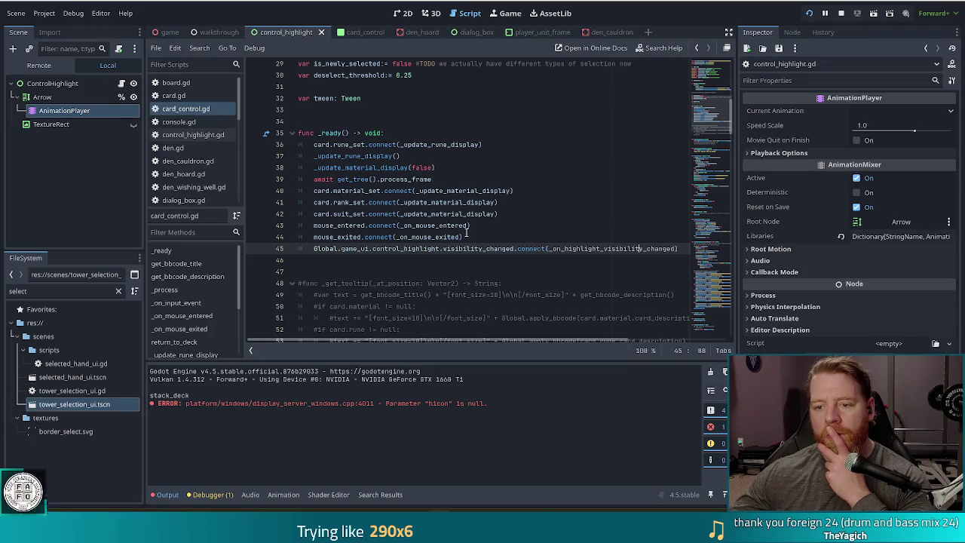
key("F5")
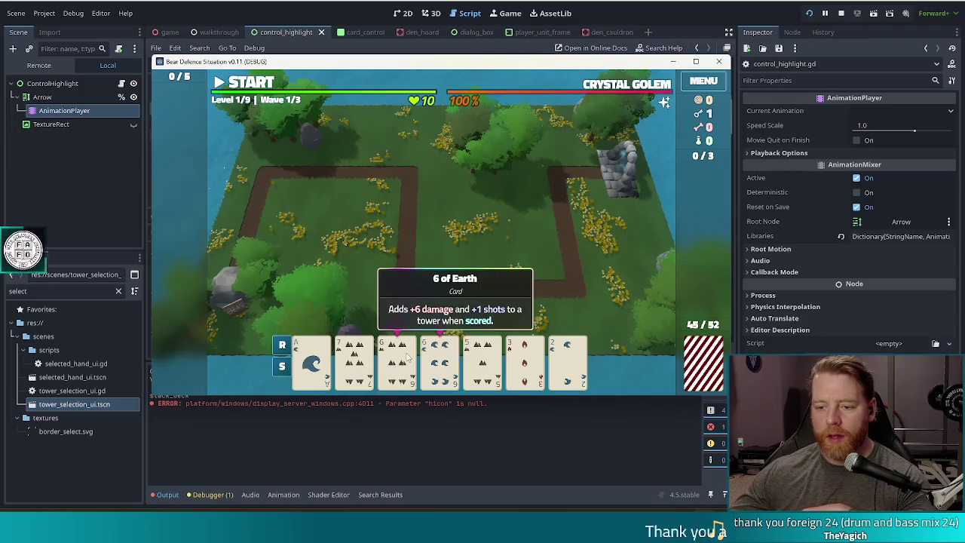
Inspect line 45's visibility_changed connection and jump to the highlight handlers at the script's end.
left_click(470, 13)
key("Up")
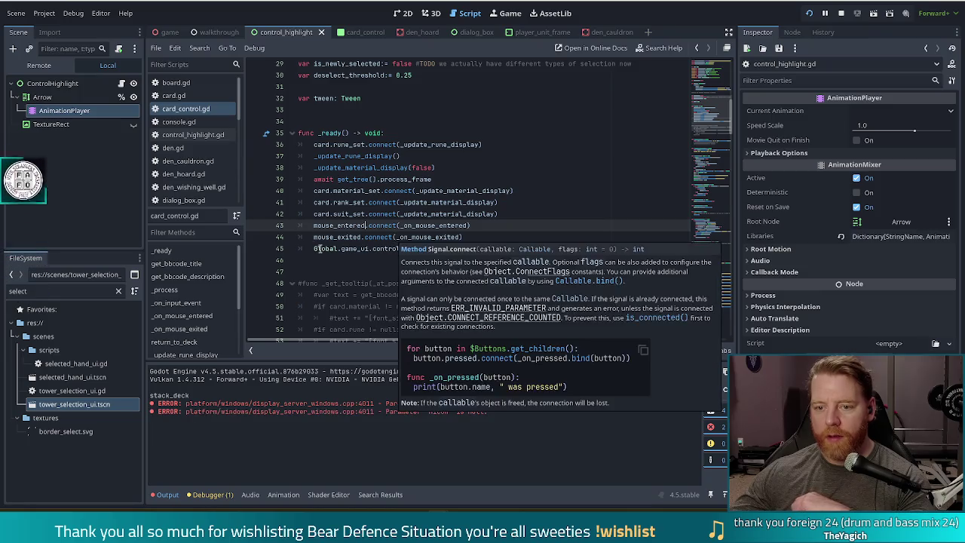
key("Down")
key("Down")
key("Home")
left_click(484, 249)
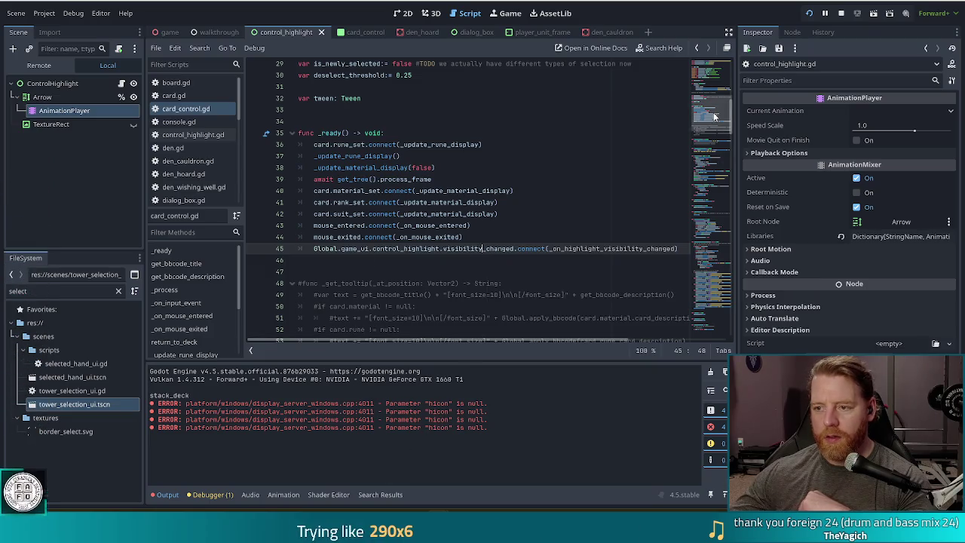
left_click(709, 326)
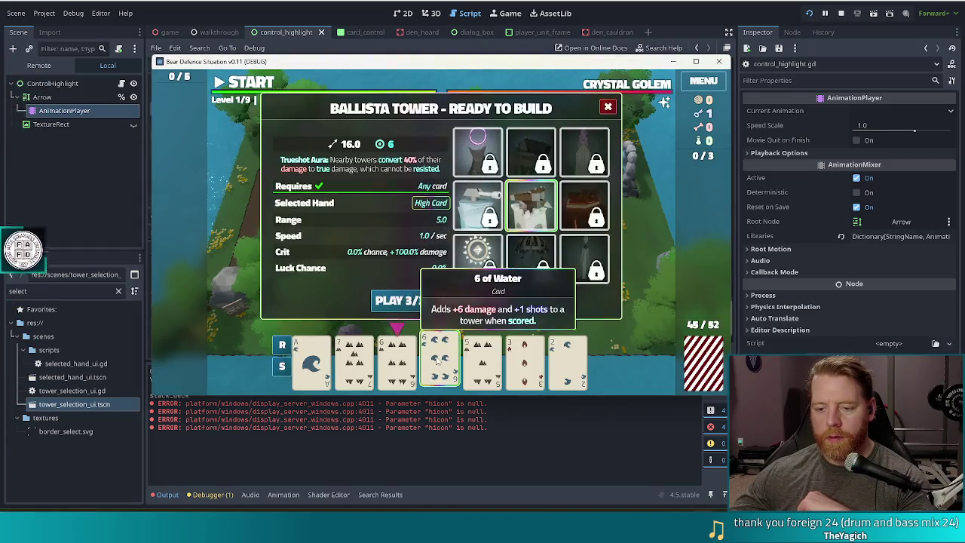
key("alt+Tab")
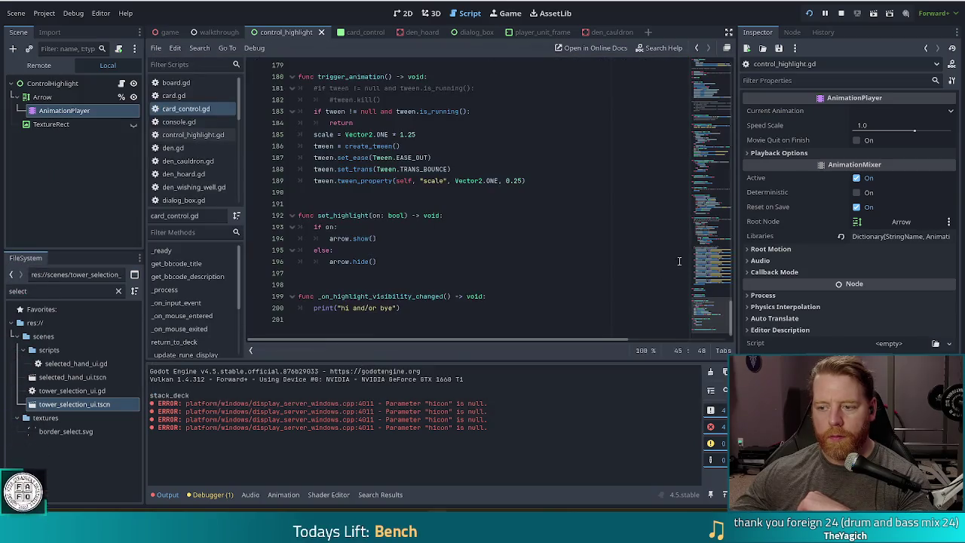
left_click_drag(714, 325, 718, 134)
scroll(635, 146, "up", 10)
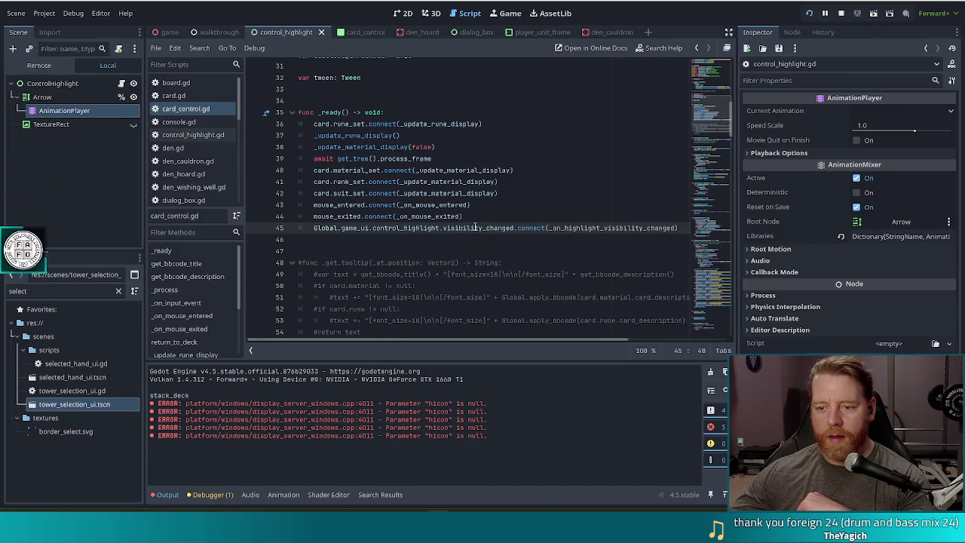
mouse_move(476, 227)
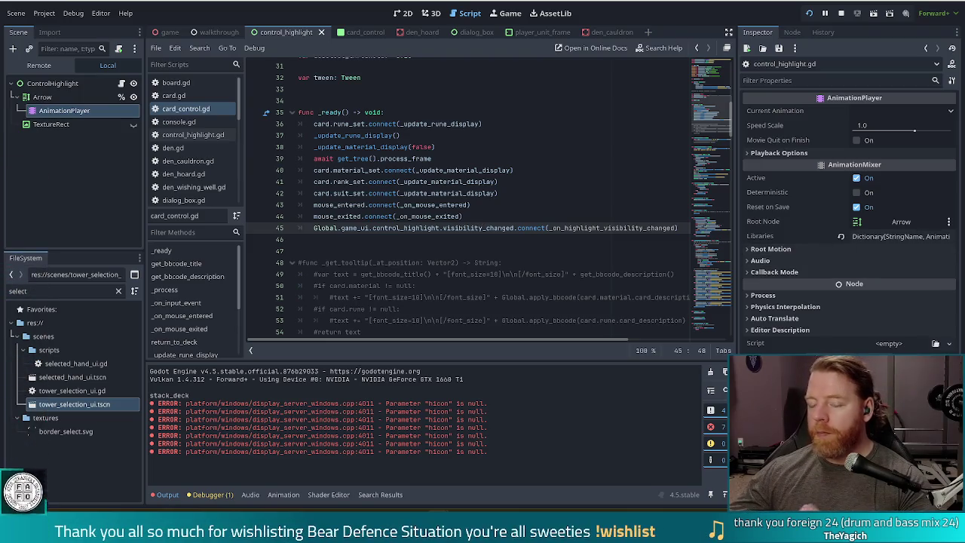
left_click(509, 217)
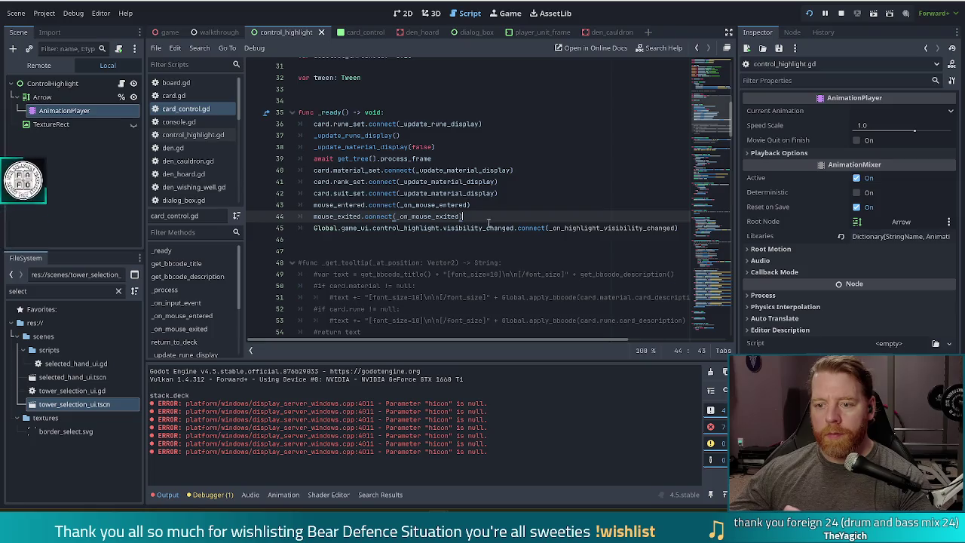
Change line 45 to connect control_highlight.hidden instead of visibility_changed, save, and rerun the game.
left_click(537, 227)
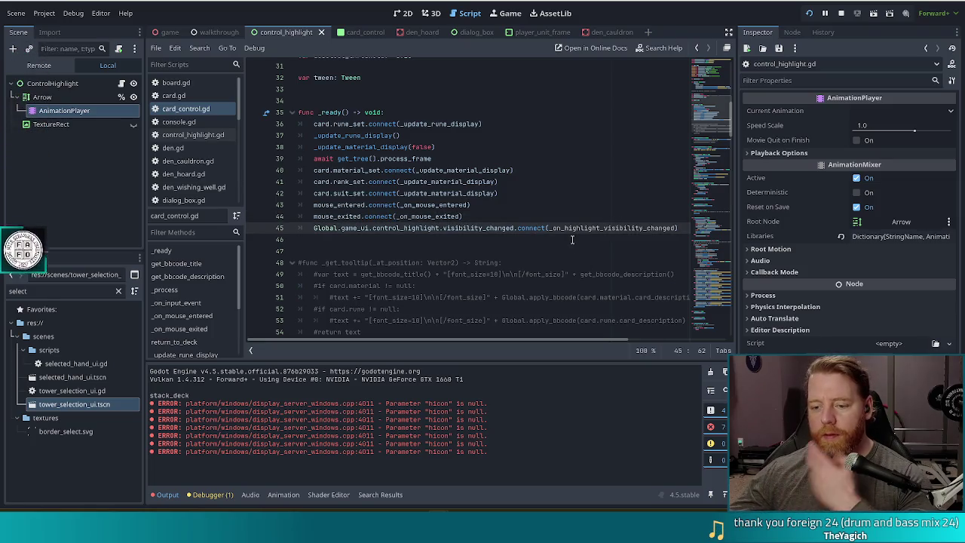
left_click(400, 216)
left_click(415, 227)
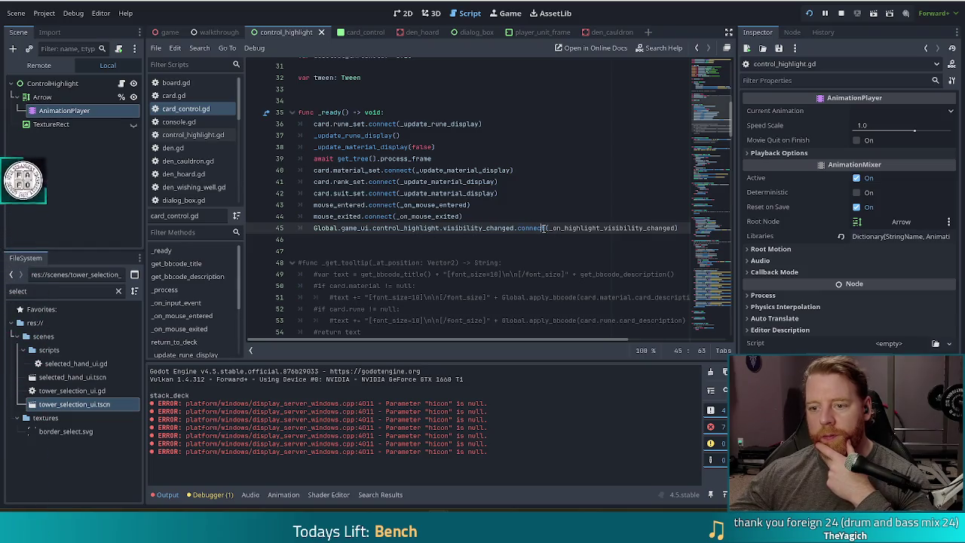
left_click_drag(441, 228, 518, 227)
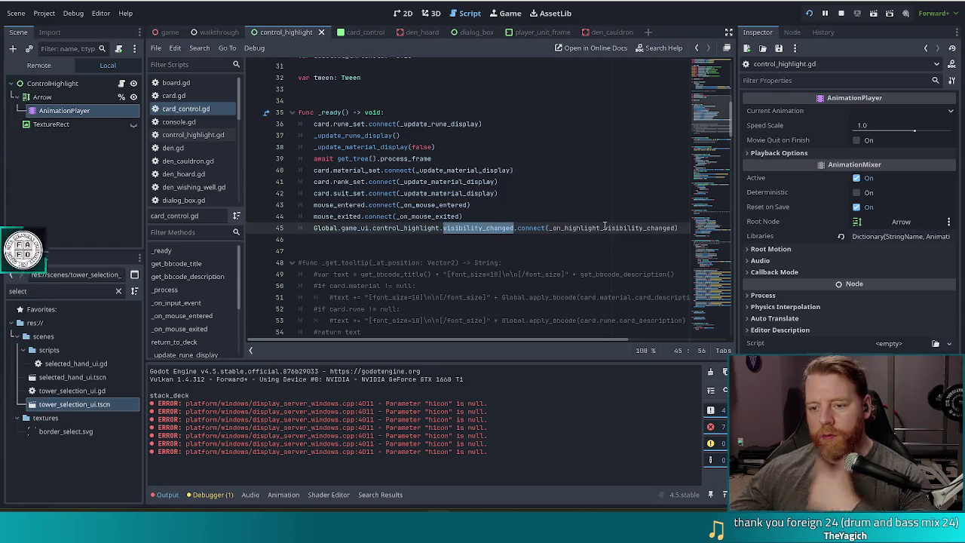
key("BackSpace")
type("._")
key("BackSpace")
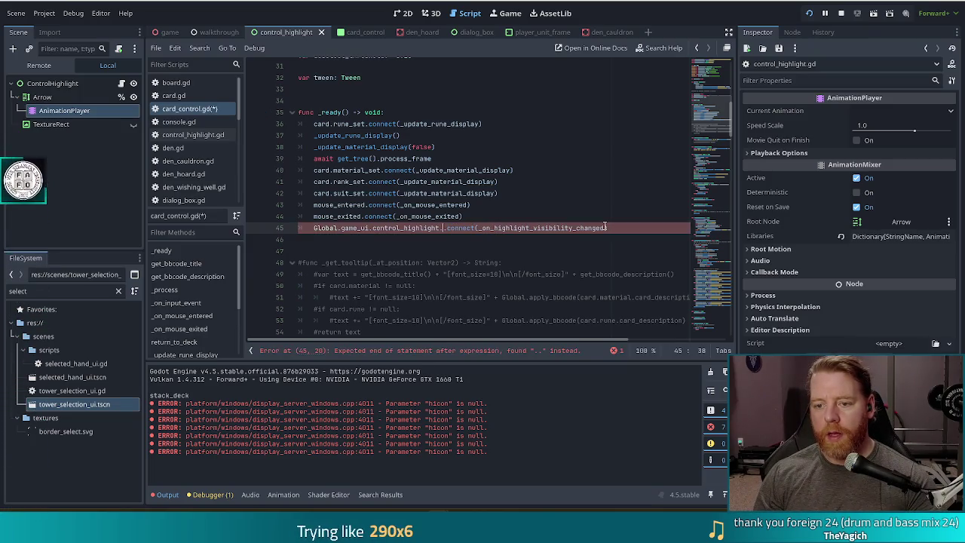
type("hi")
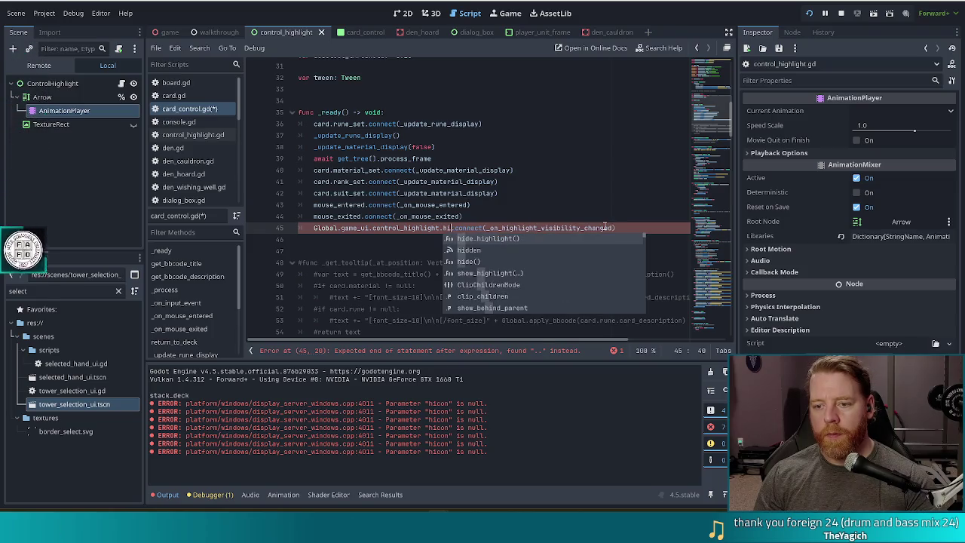
key("Return")
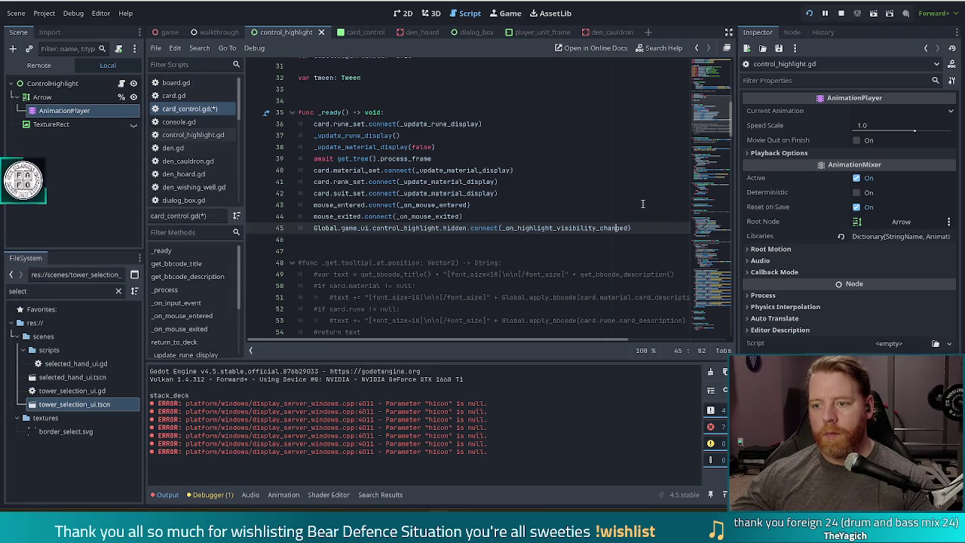
key("End")
key("ctrl+s")
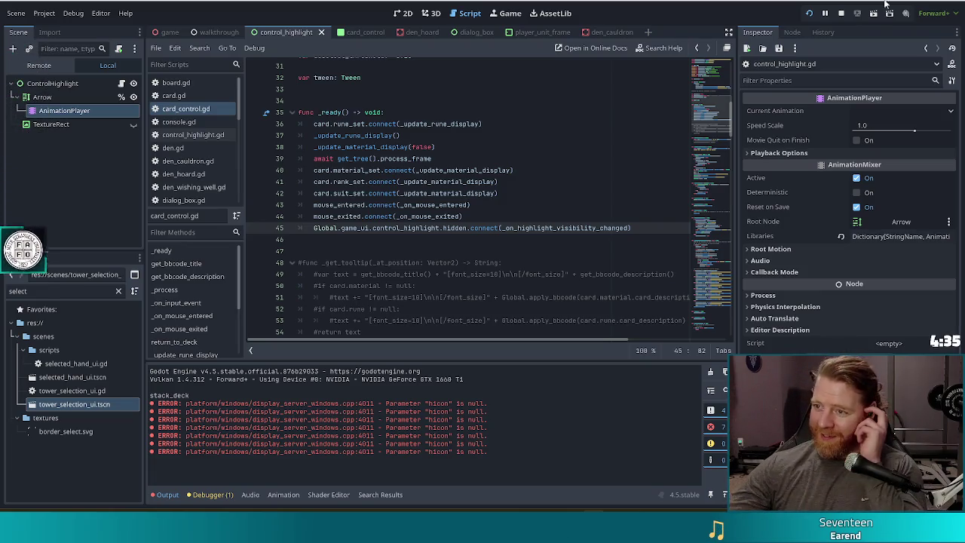
left_click(810, 13)
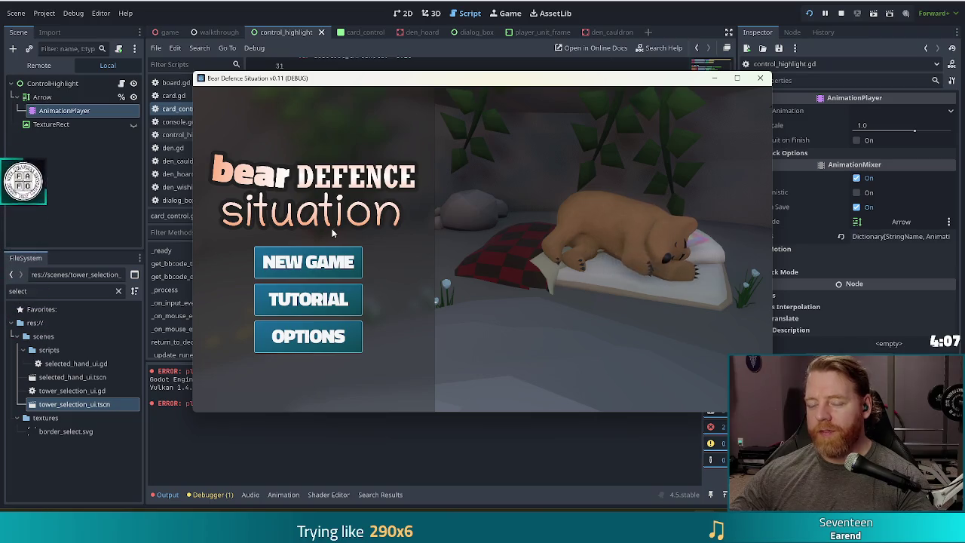
Start a new game, click through the tutorial, buy the Key, and head outside to the first wave.
mouse_move(390, 78)
left_mouse_down()
mouse_move(613, 81)
mouse_move(387, 95)
mouse_move(371, 69)
left_mouse_up()
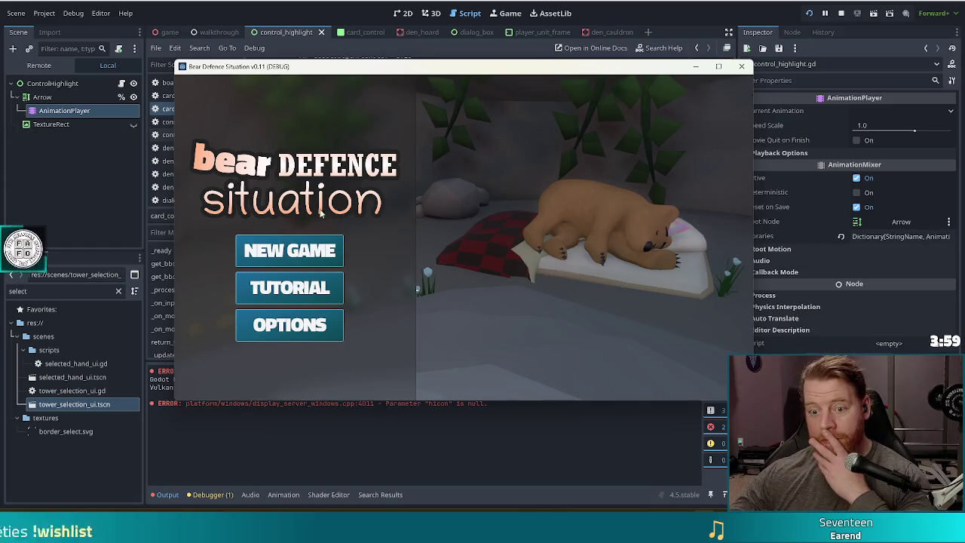
left_click(312, 295)
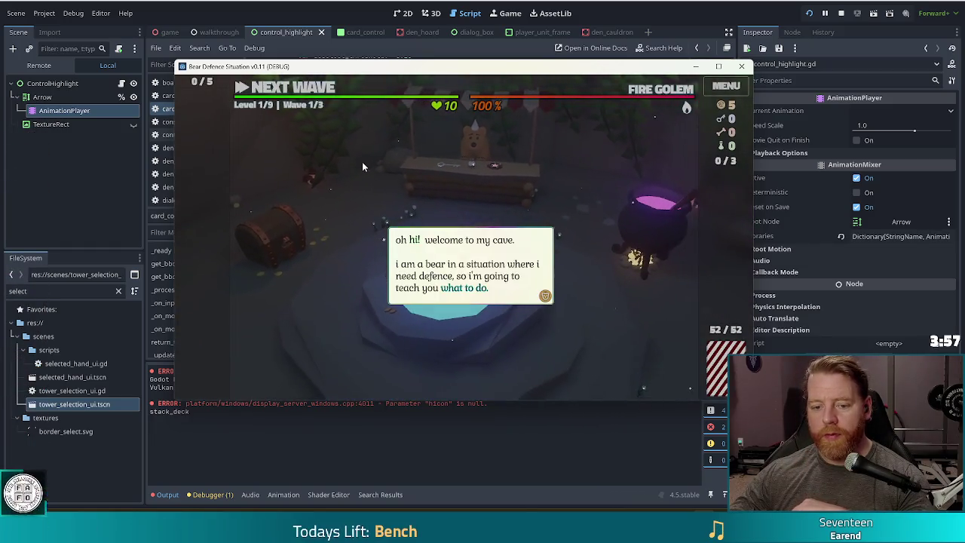
left_click(408, 156)
left_click(551, 158)
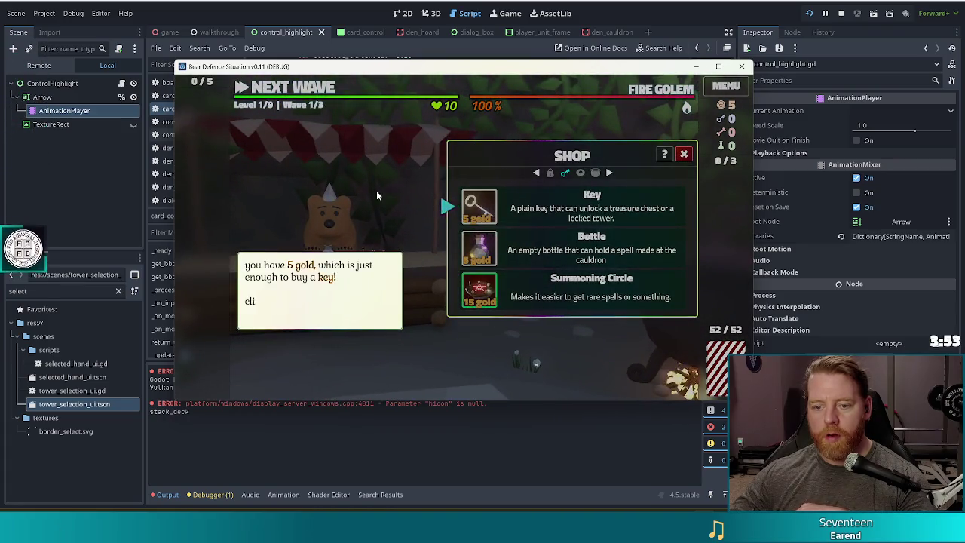
left_click(473, 203)
left_click(475, 204)
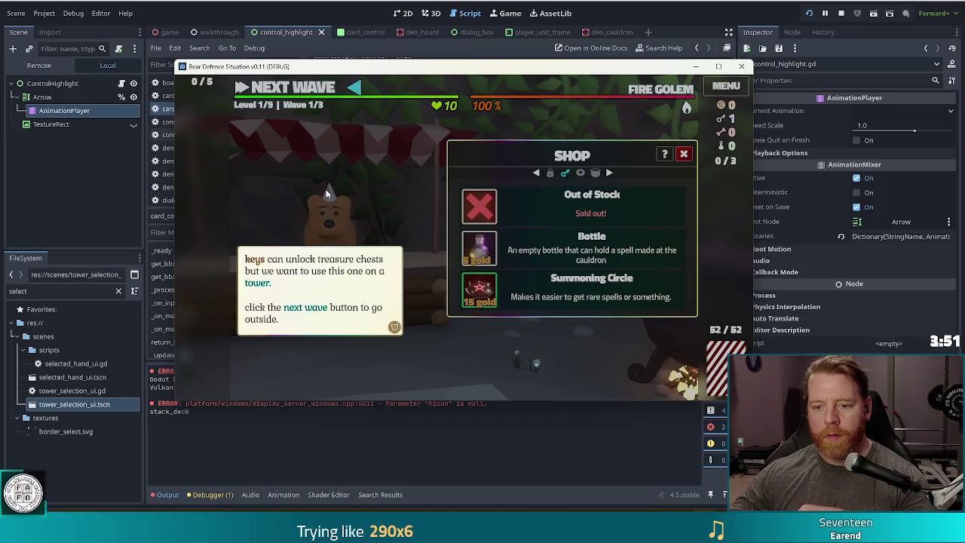
left_click(326, 189)
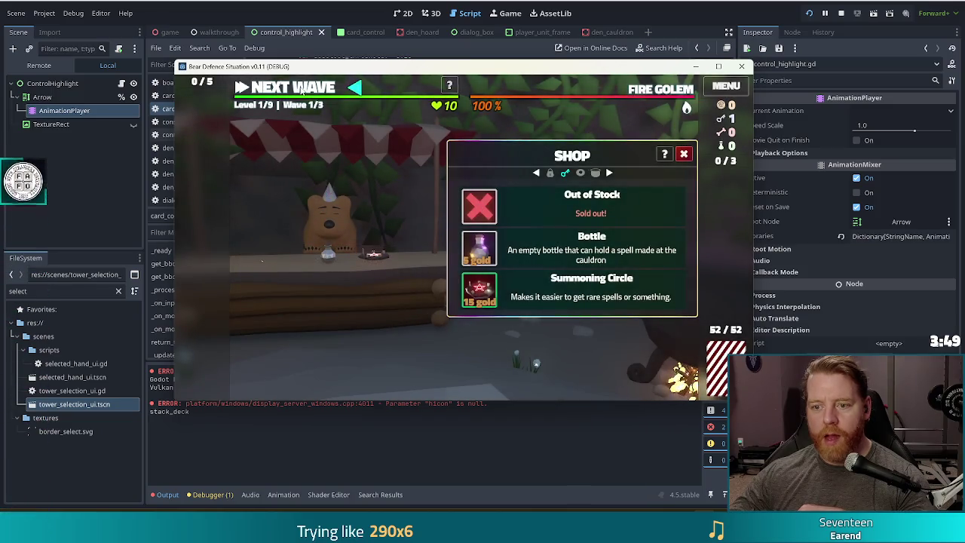
left_click(301, 89)
left_click(332, 203)
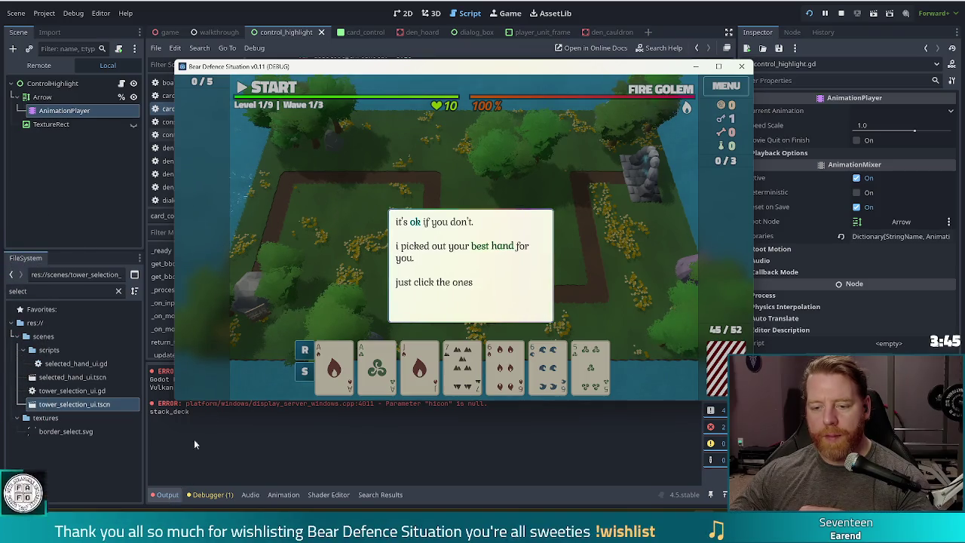
Toggle card selections in the hand until both 6s are selected for a Two Pair.
left_click(341, 209)
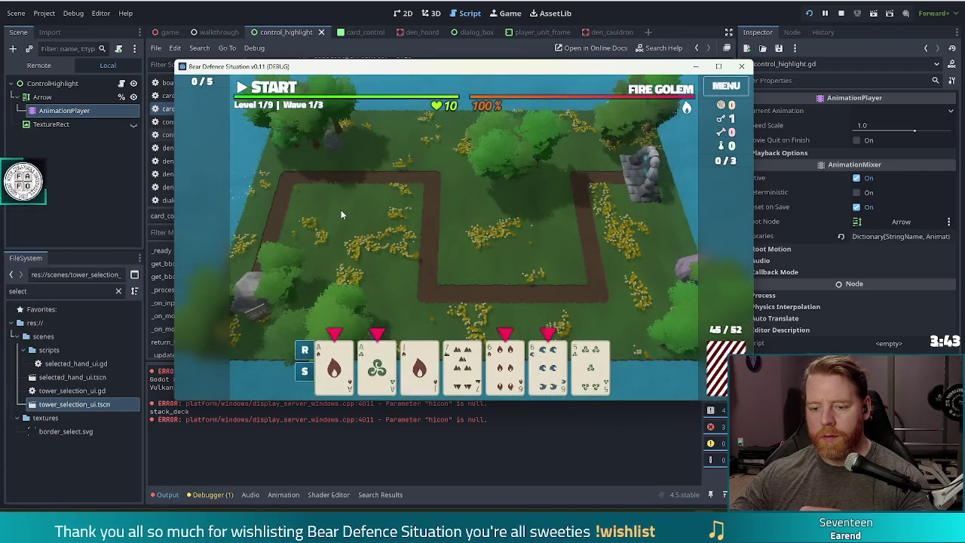
left_click(388, 366)
left_click(387, 366)
left_click(388, 365)
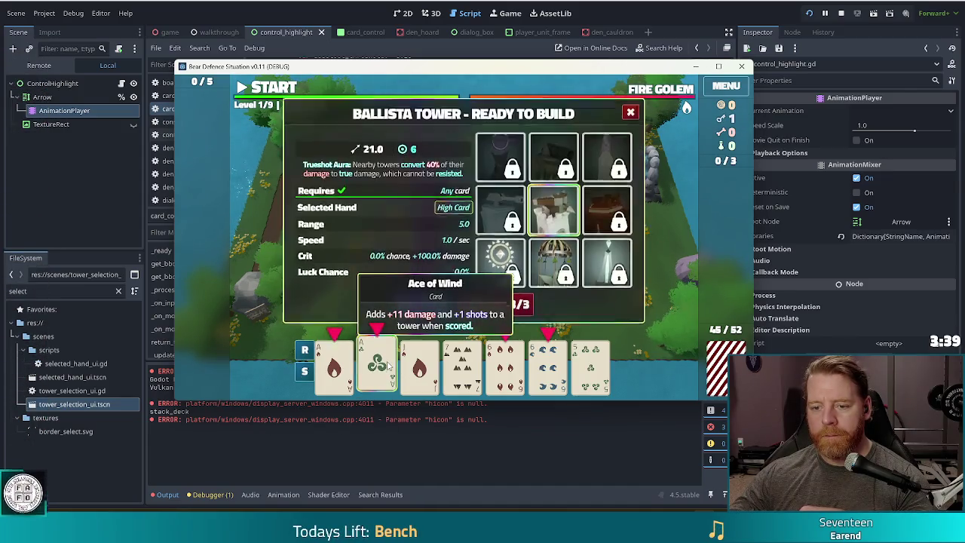
left_click(388, 365)
left_click(388, 366)
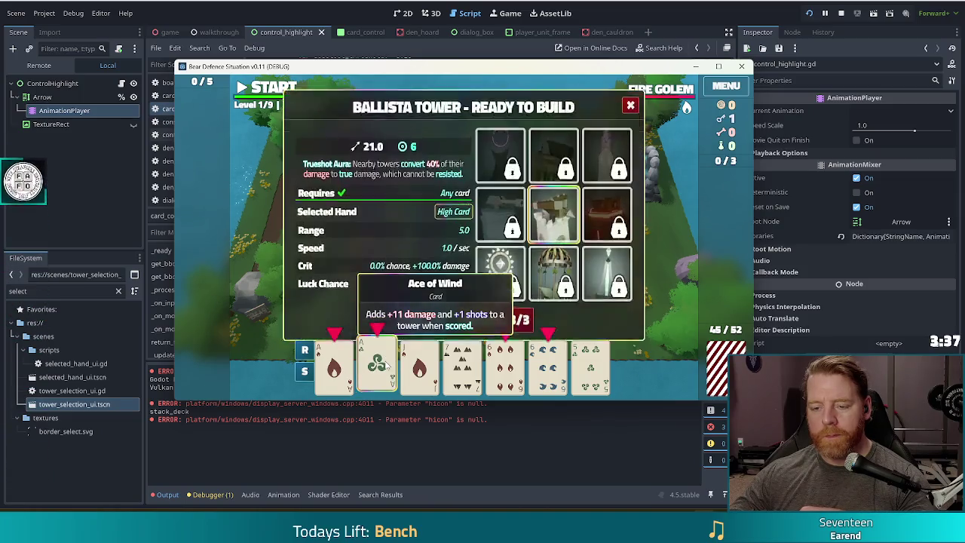
left_click(347, 386)
left_click(505, 366)
left_click(548, 366)
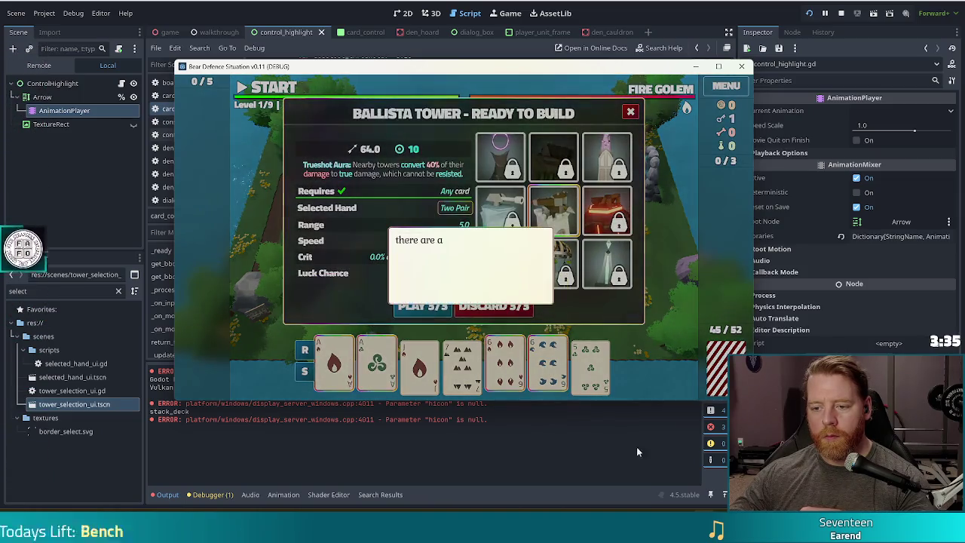
Read through the Ballista Tower tutorial tips, dismiss them, and stop the game with F8.
left_click(678, 301)
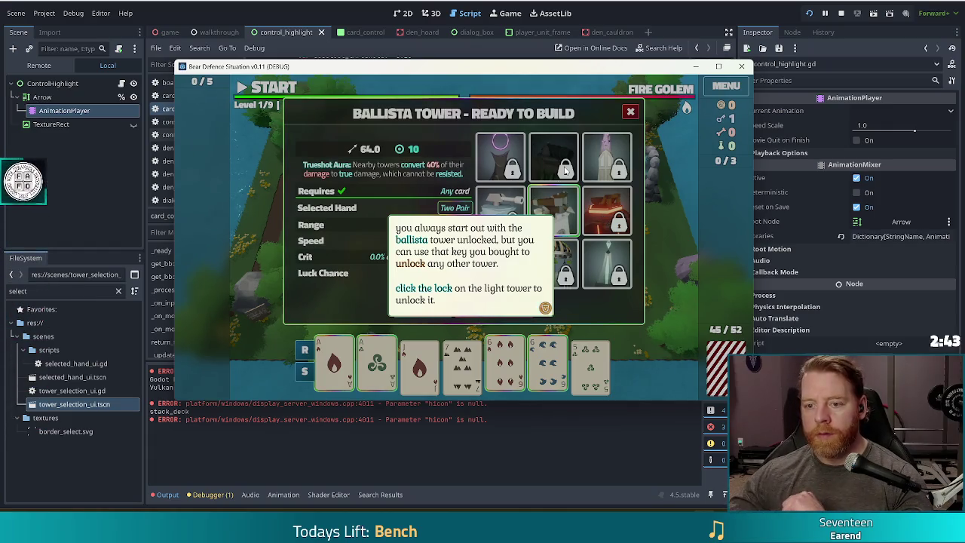
left_click(604, 220)
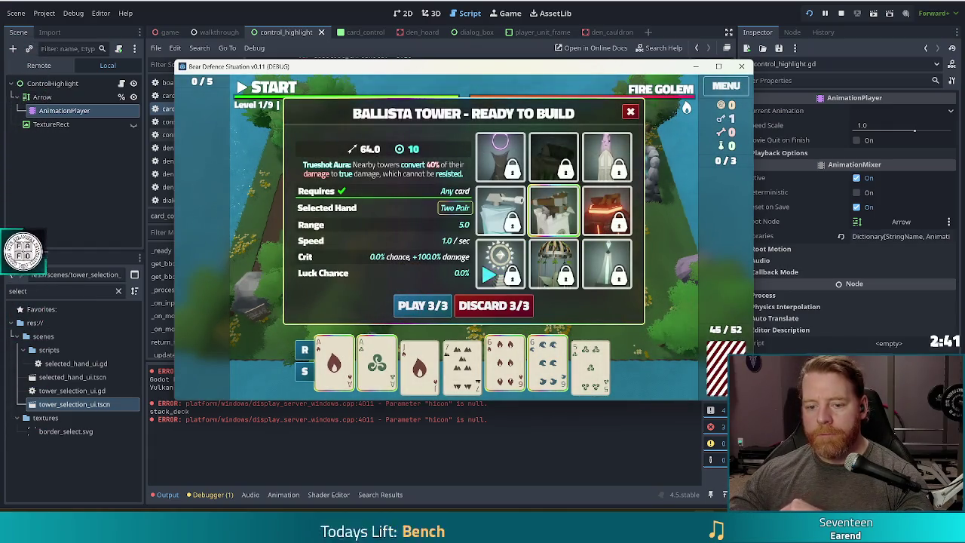
key("F8")
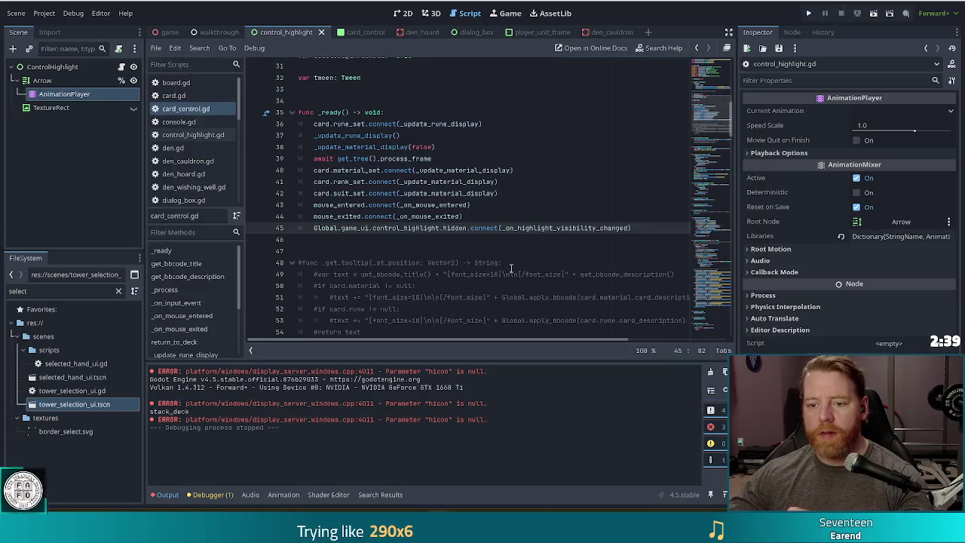
double_click(455, 228)
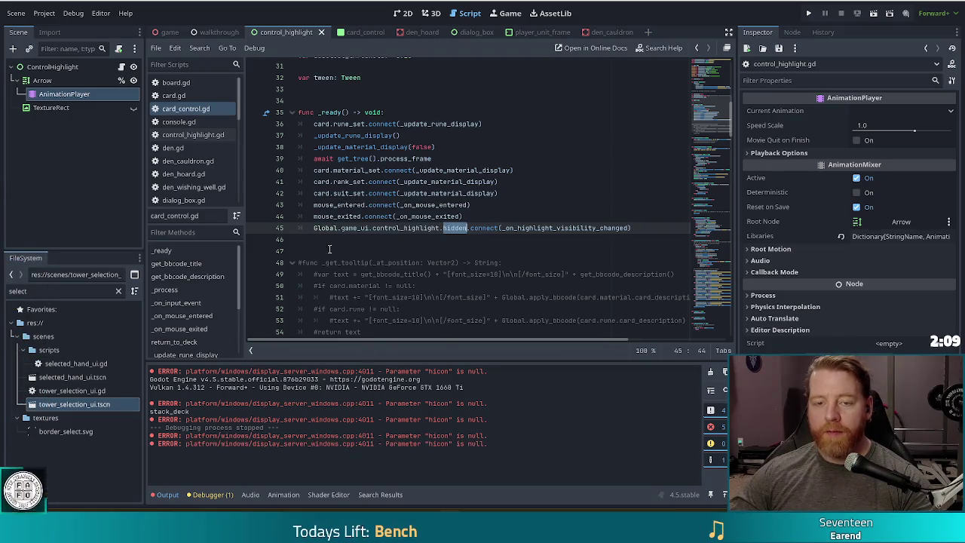
mouse_move(627, 532)
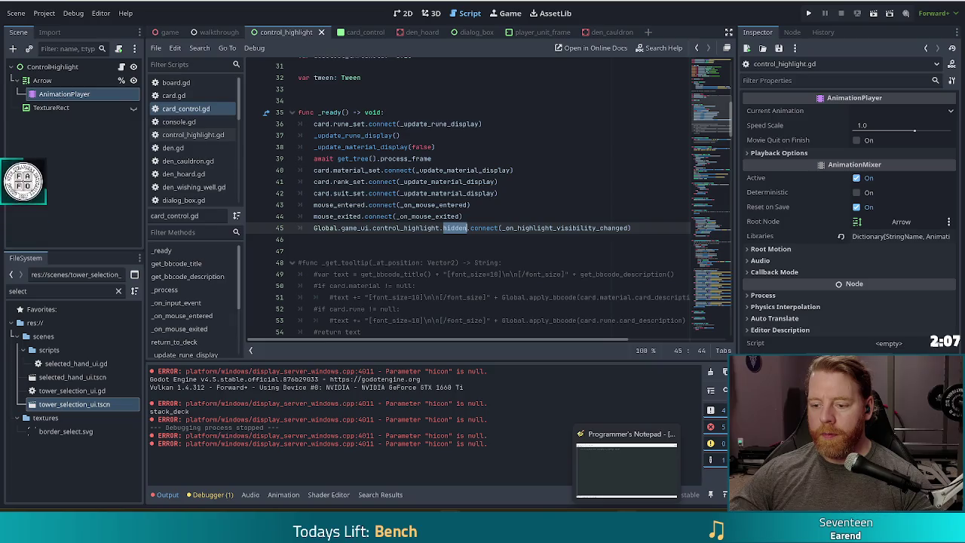
left_click(627, 464)
Cut the whole line of tower text from the note and close the save prompt without saving.
left_click_drag(459, 41, 22, 47)
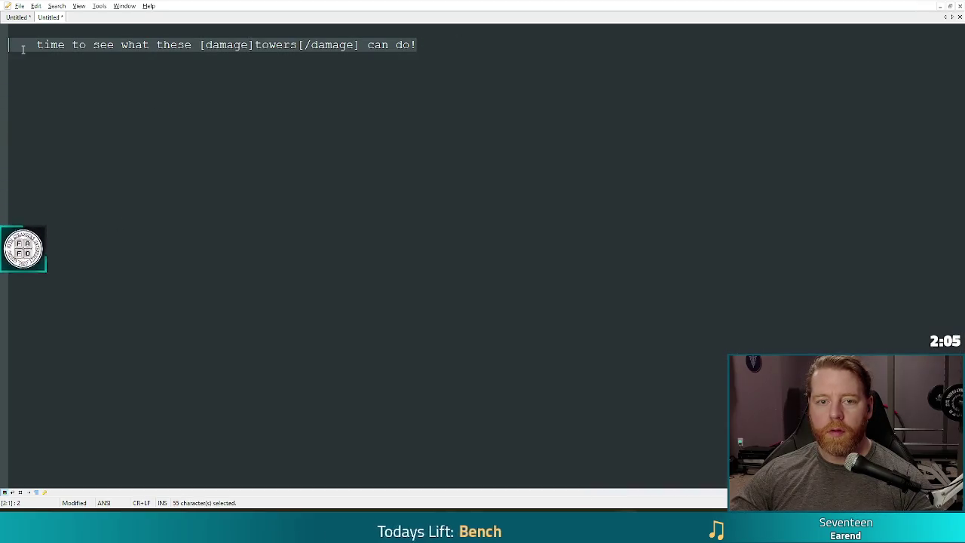
key("ctrl+x")
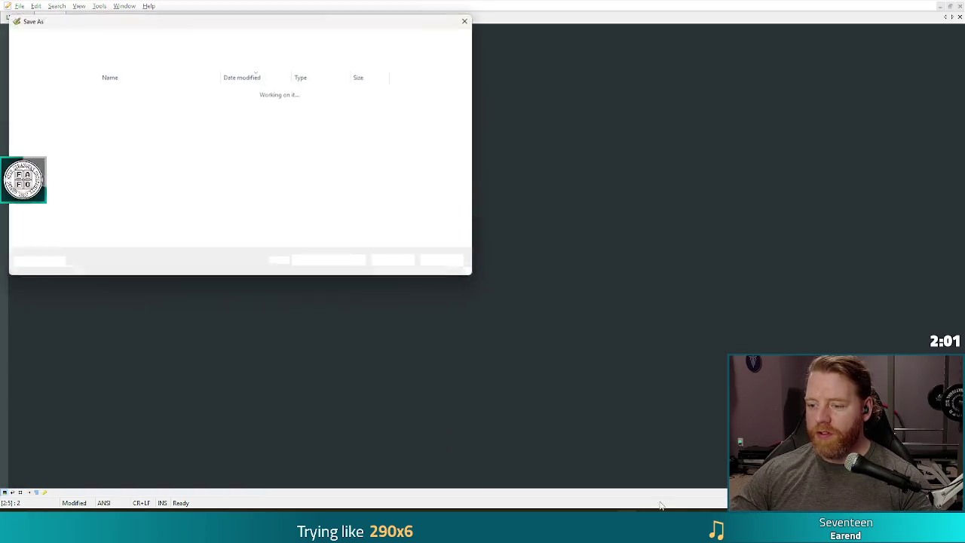
left_click(465, 18)
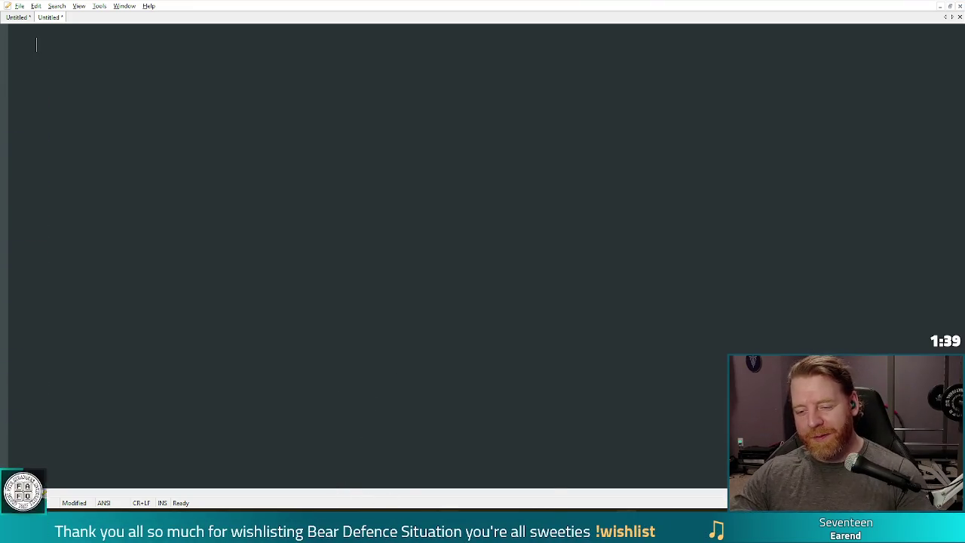
Return to the Godot editor and open the Project menu.
mouse_move(450, 537)
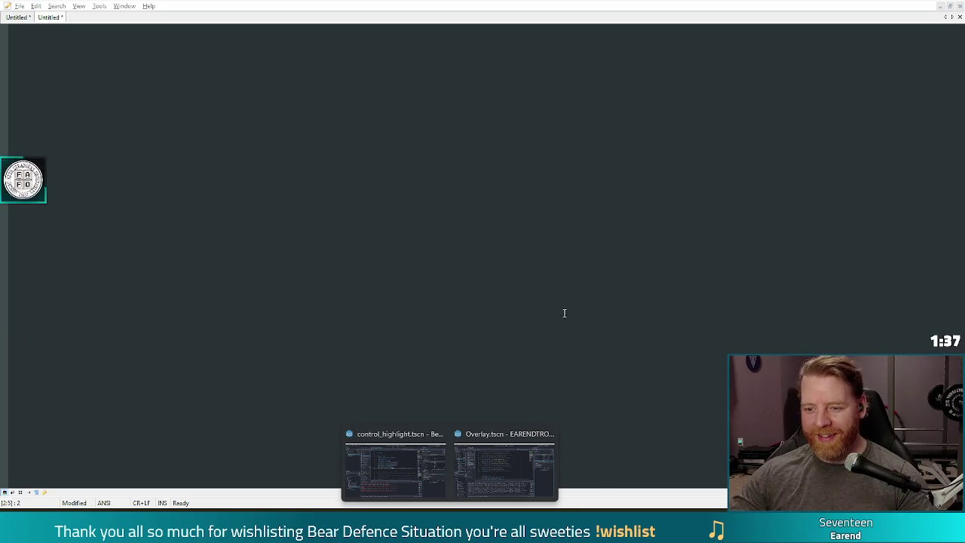
left_click(377, 464)
left_click(44, 12)
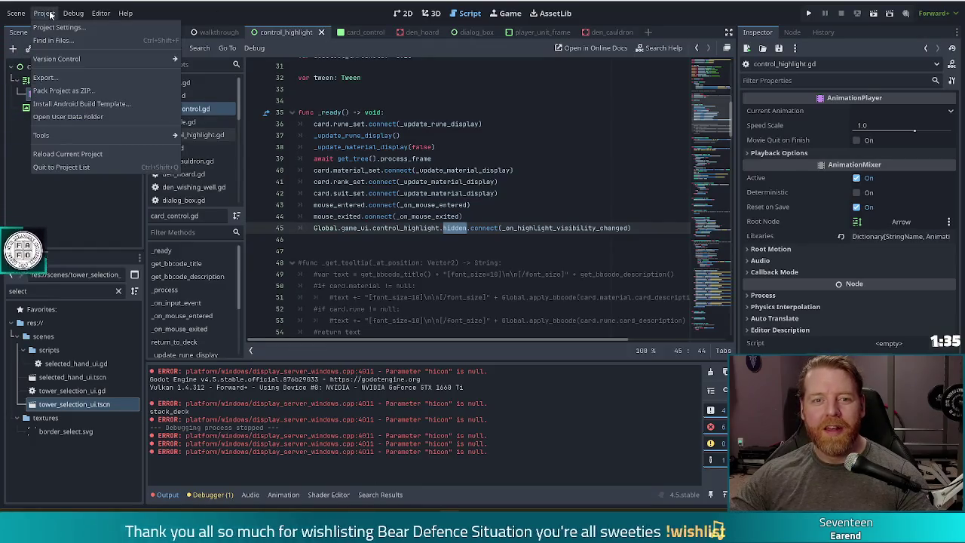
Choose Reload Current Project and switch windows while the editor restarts.
left_click(84, 153)
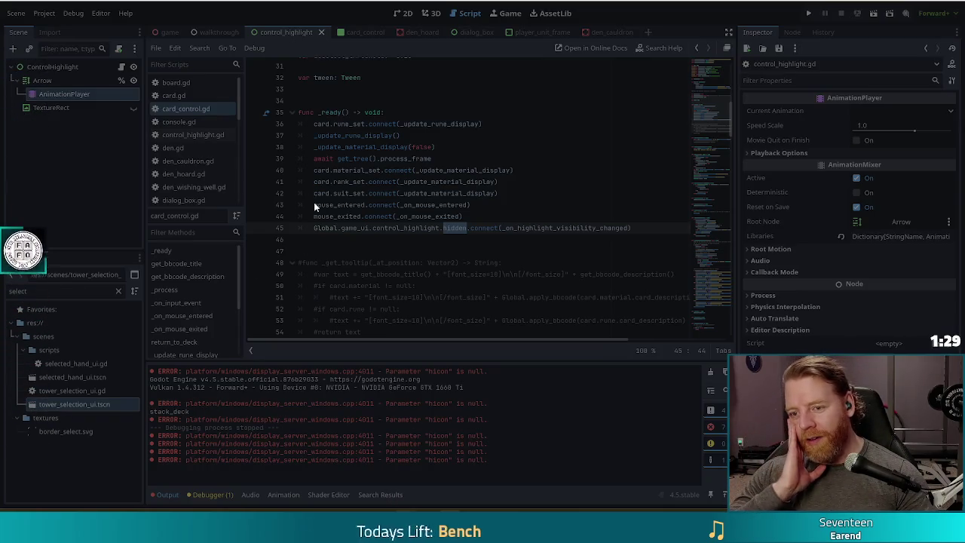
key("alt+Tab")
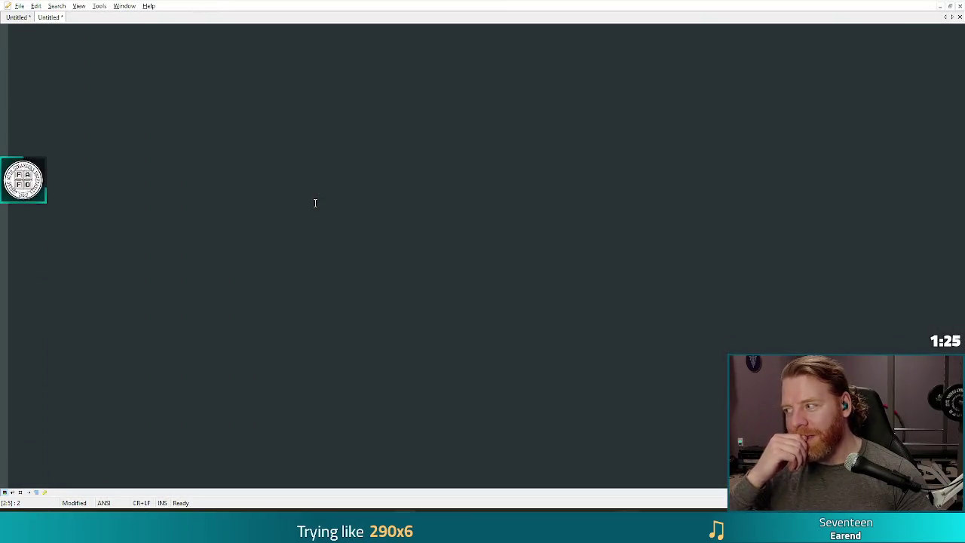
key("alt+Tab")
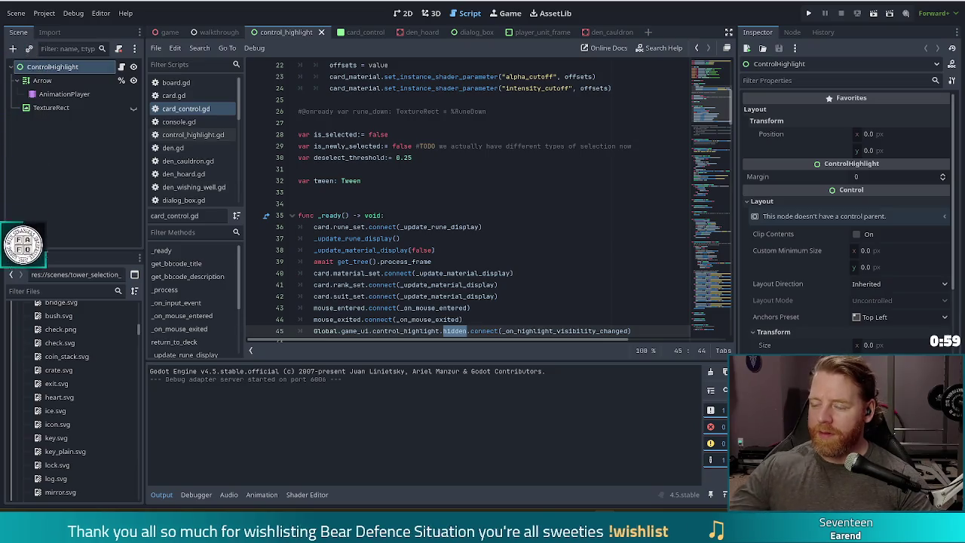
Review the _ready signal connections, including line 45's hidden hookup.
left_click(440, 296)
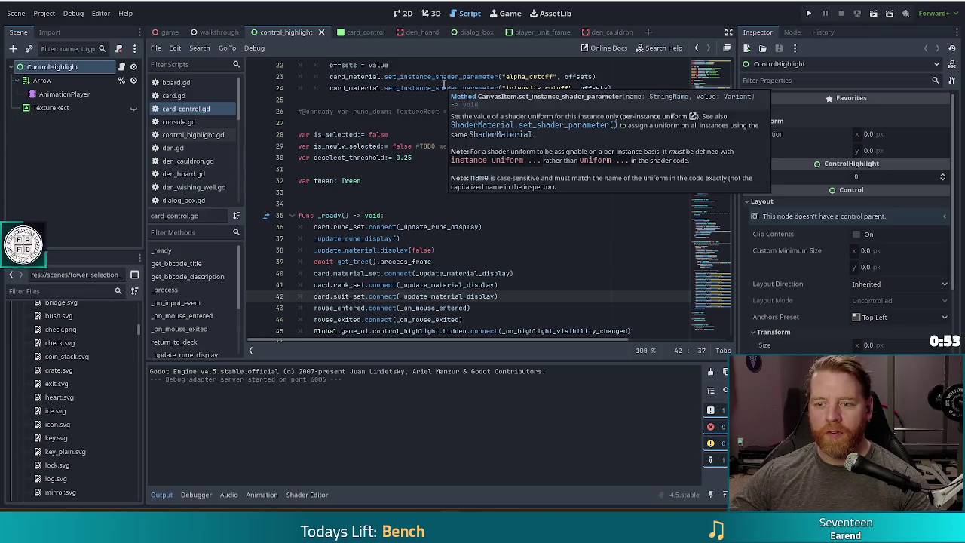
key("Up")
key("Up")
key("Up")
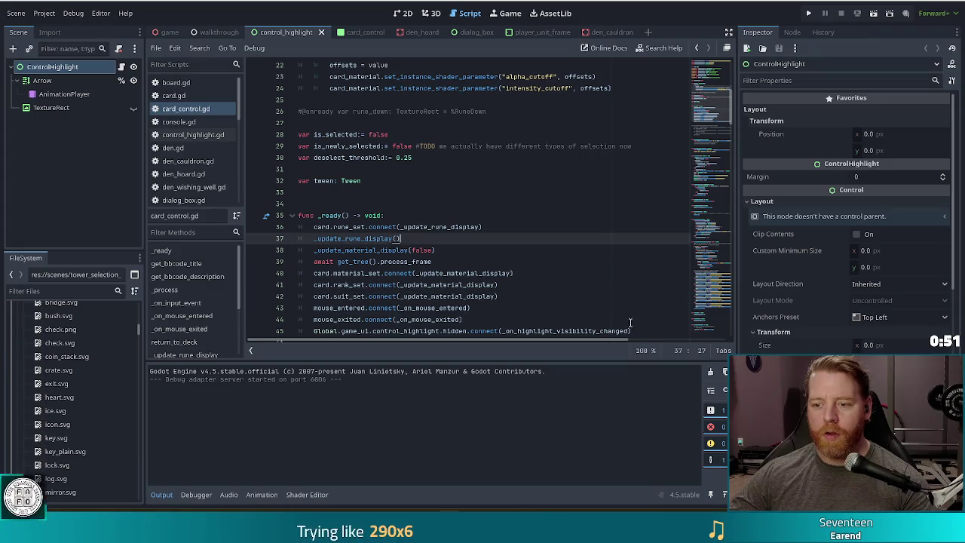
scroll(709, 106, "up", 4)
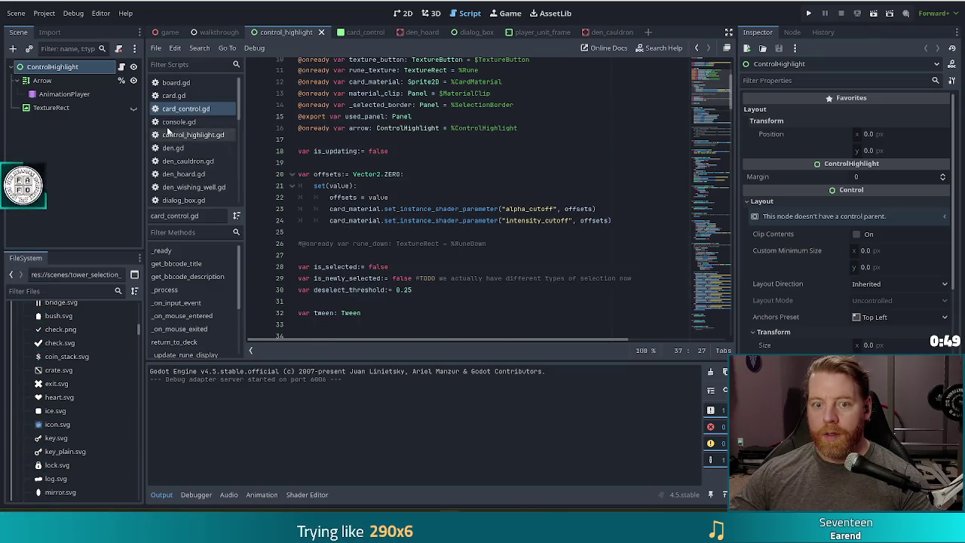
left_click(362, 231)
scroll(452, 186, "down", 8)
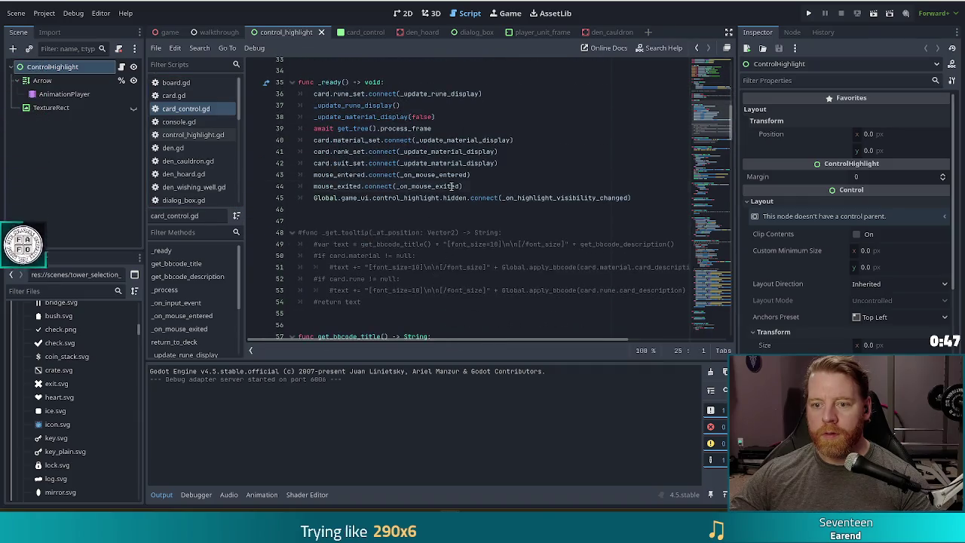
left_click(577, 198)
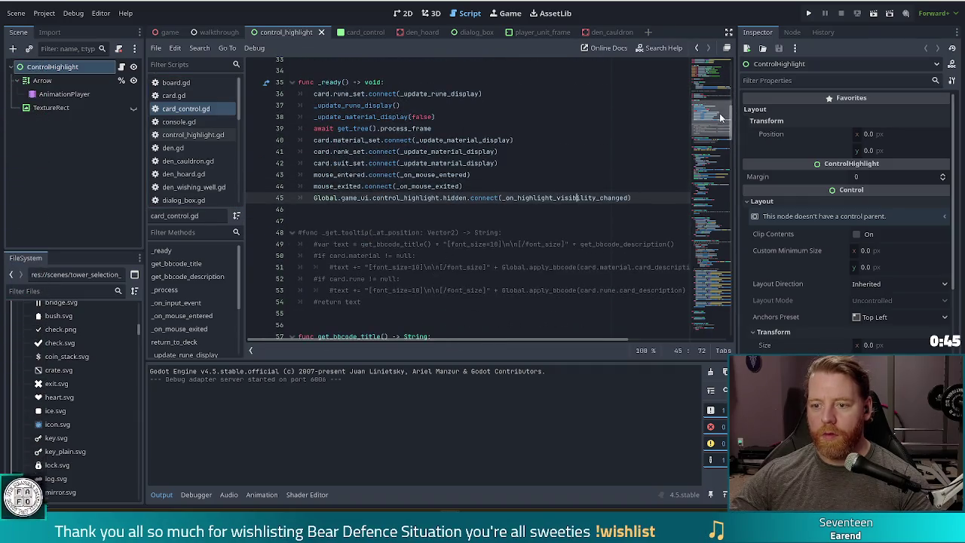
Check the print handler at the script's end, return to line 45, and save with Ctrl+S.
left_click_drag(720, 117, 720, 313)
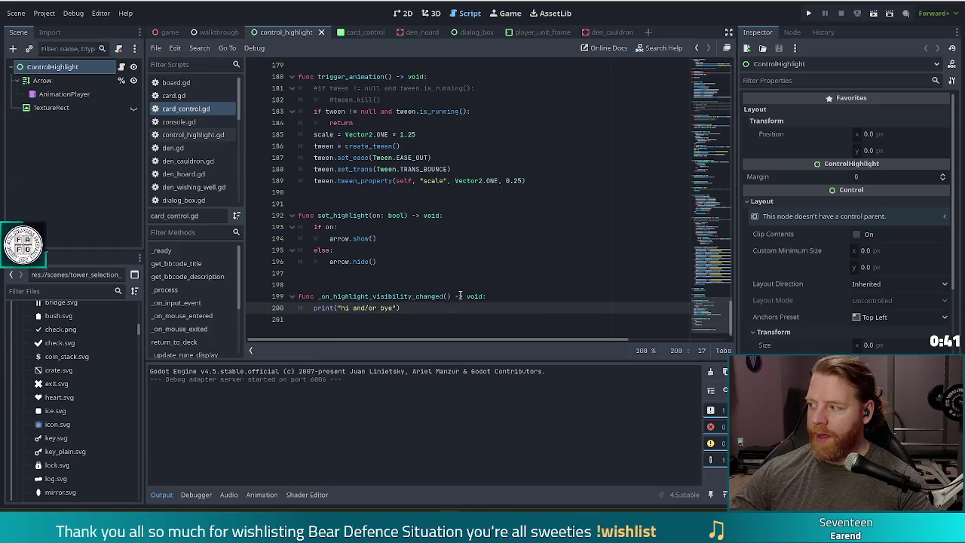
mouse_move(720, 313)
left_mouse_down()
mouse_move(710, 87)
mouse_move(709, 111)
left_mouse_up()
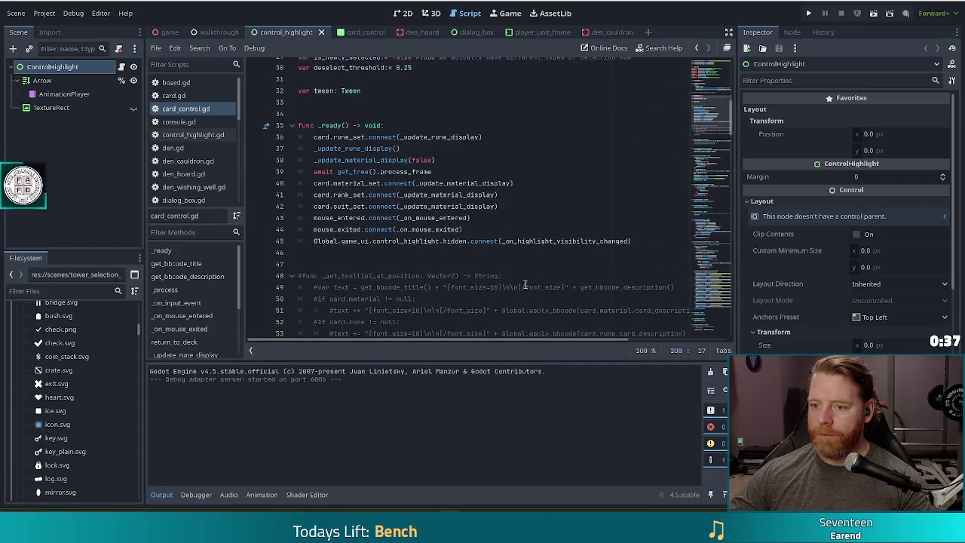
left_click(583, 241)
key("ctrl+s")
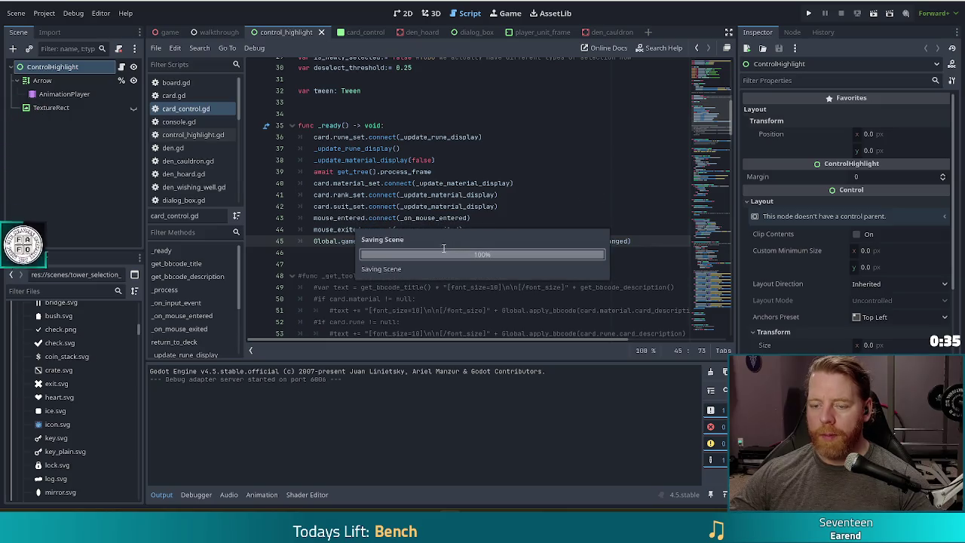
left_click(456, 242)
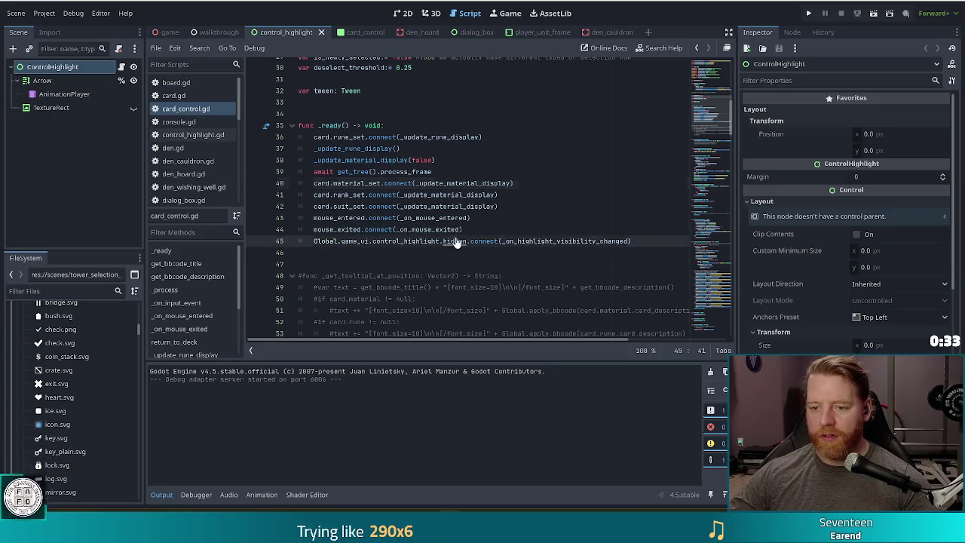
Jump from 'hidden' on line 45 to the CanvasItem help page's hidden() and visibility_changed() signals.
left_click(456, 241, "ctrl")
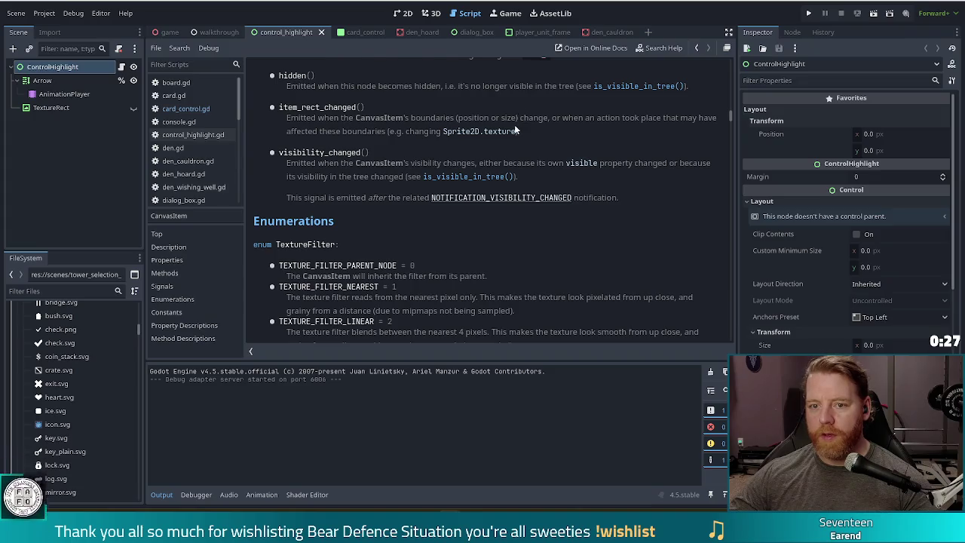
scroll(520, 146, "up", 3)
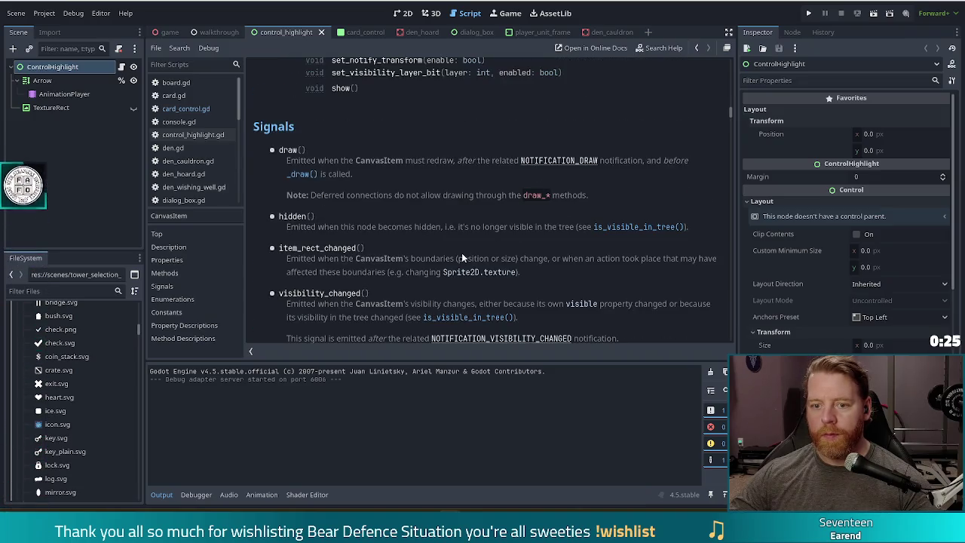
scroll(462, 257, "down", 1)
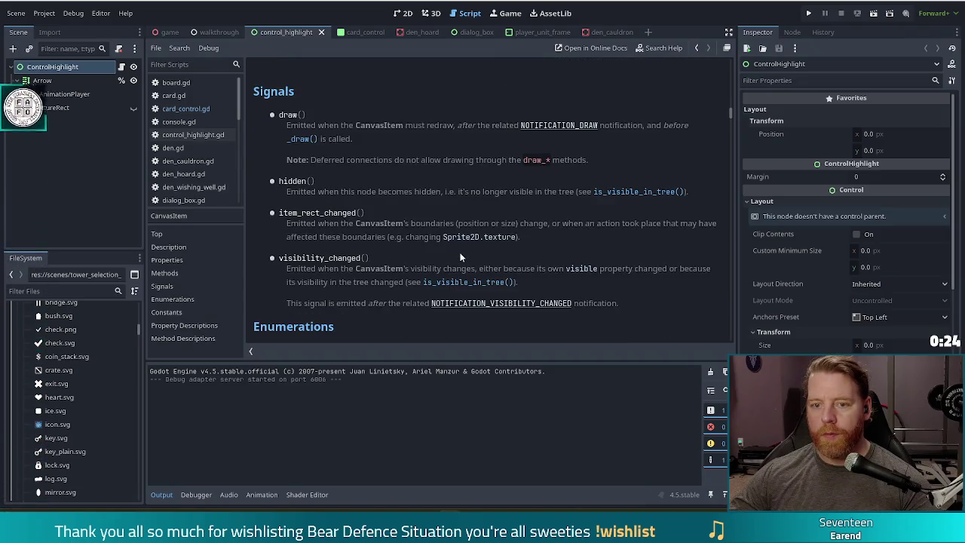
Run the game, start a New Game, buy the Key in the shop, then stop the run.
left_click(809, 12)
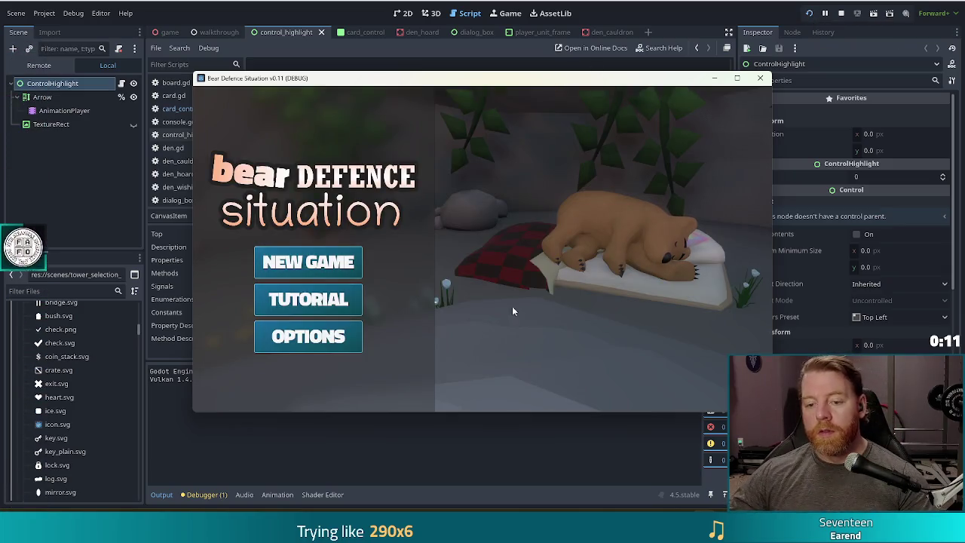
left_click(305, 301)
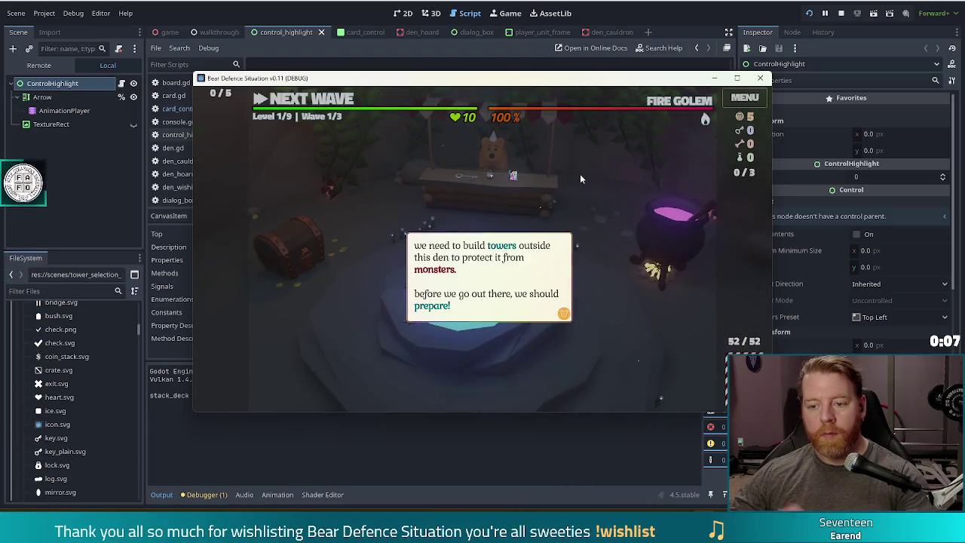
left_click(580, 178)
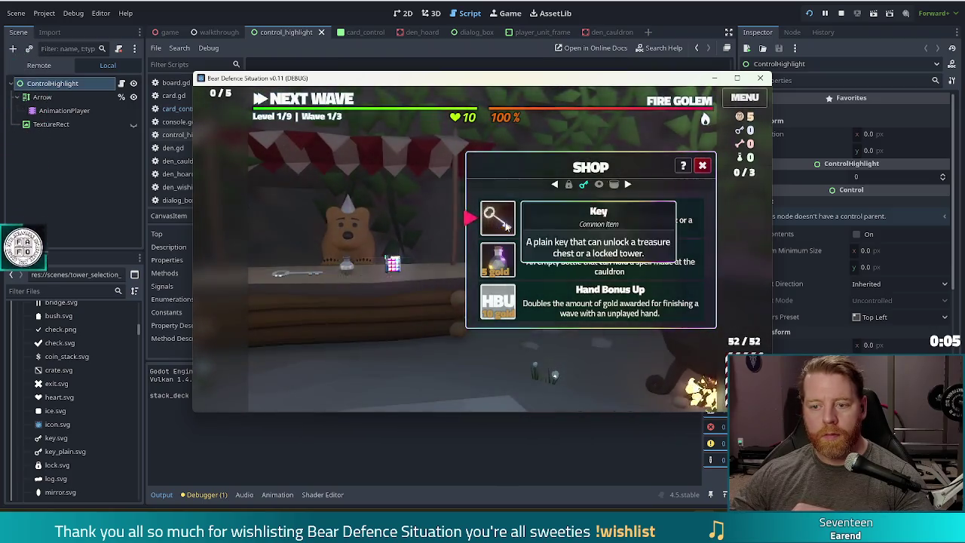
left_click(498, 218)
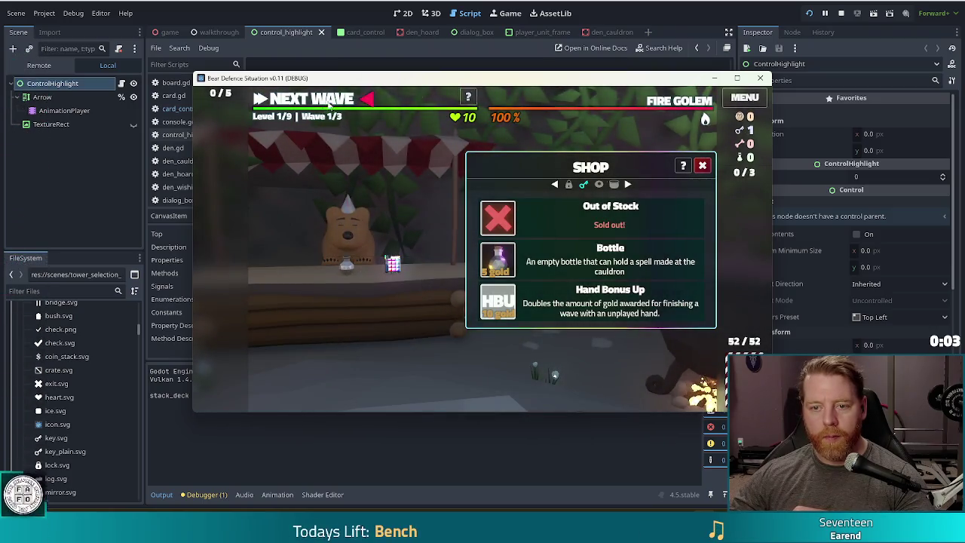
left_click(390, 206)
left_click(343, 244)
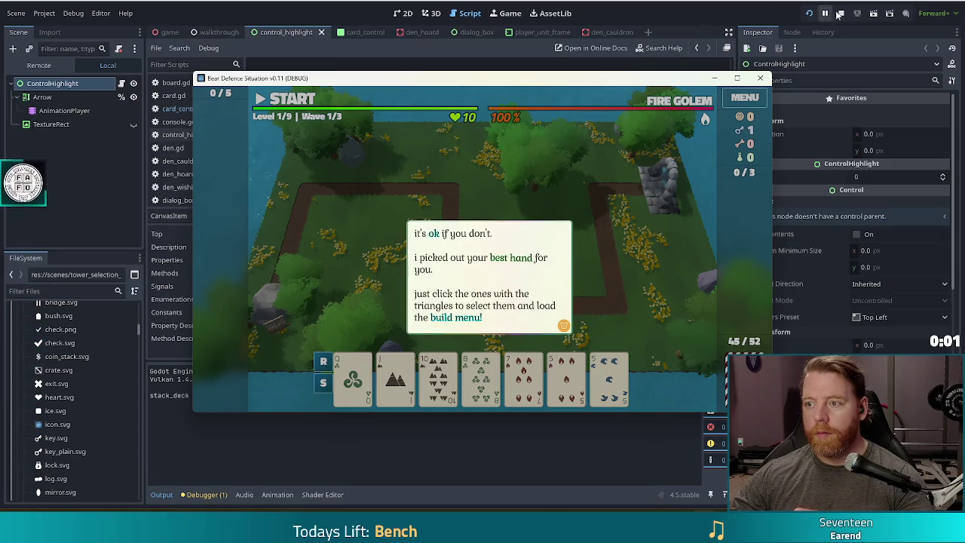
left_click(841, 14)
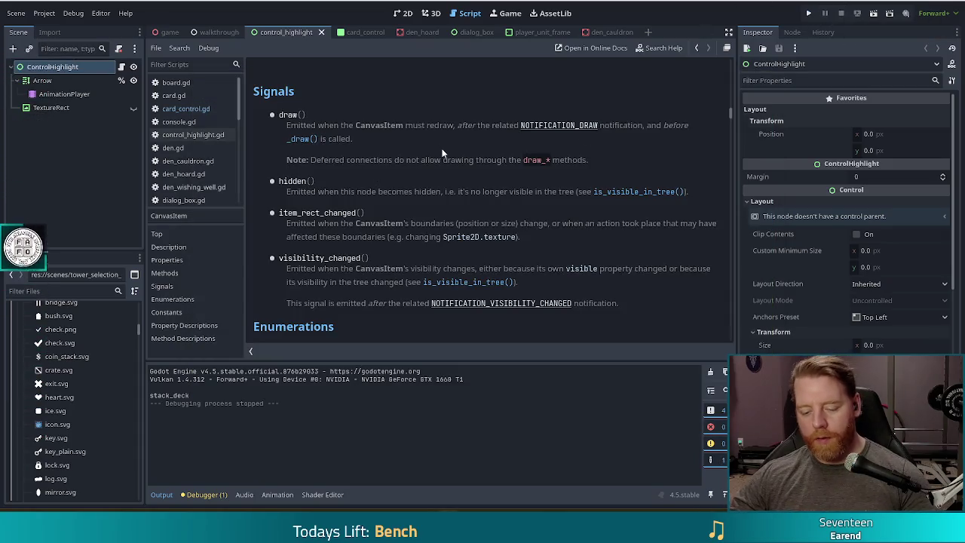
Open control_highlight.gd and insert a blank line below the margin export var.
key("alt+Left")
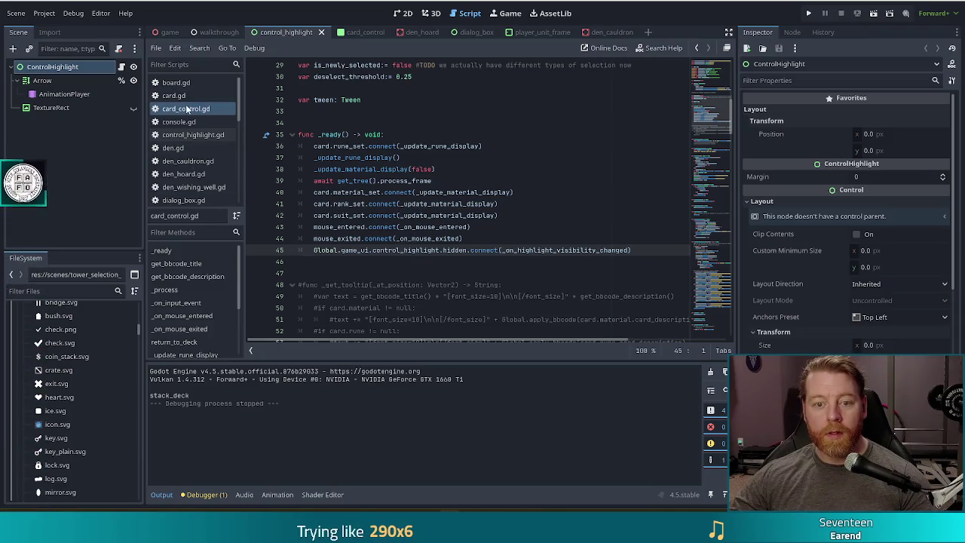
left_click(200, 135)
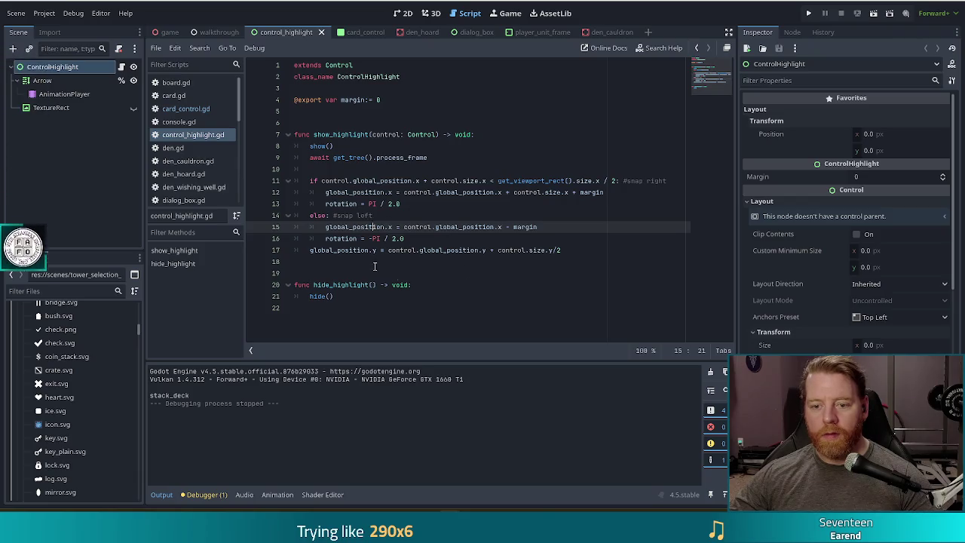
left_click(371, 111)
key("Return")
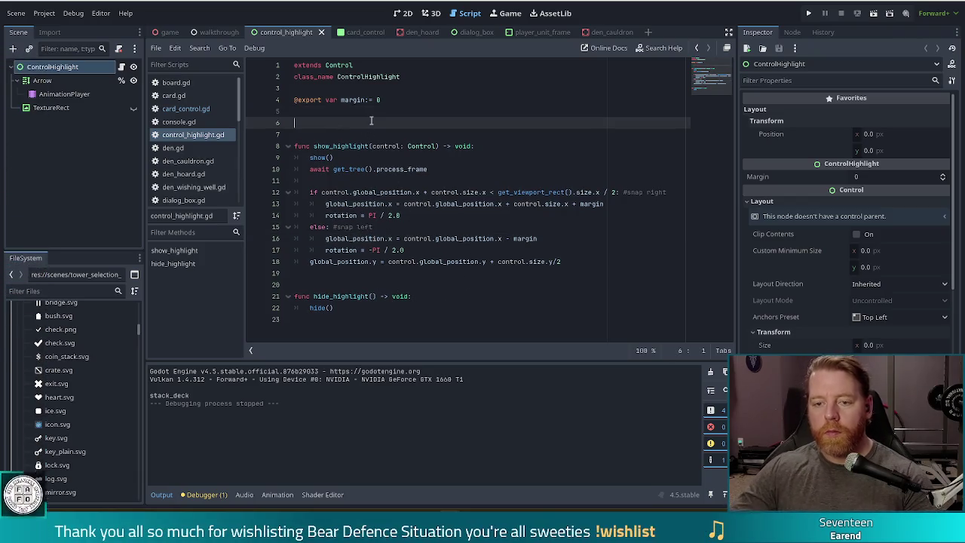
key("Down")
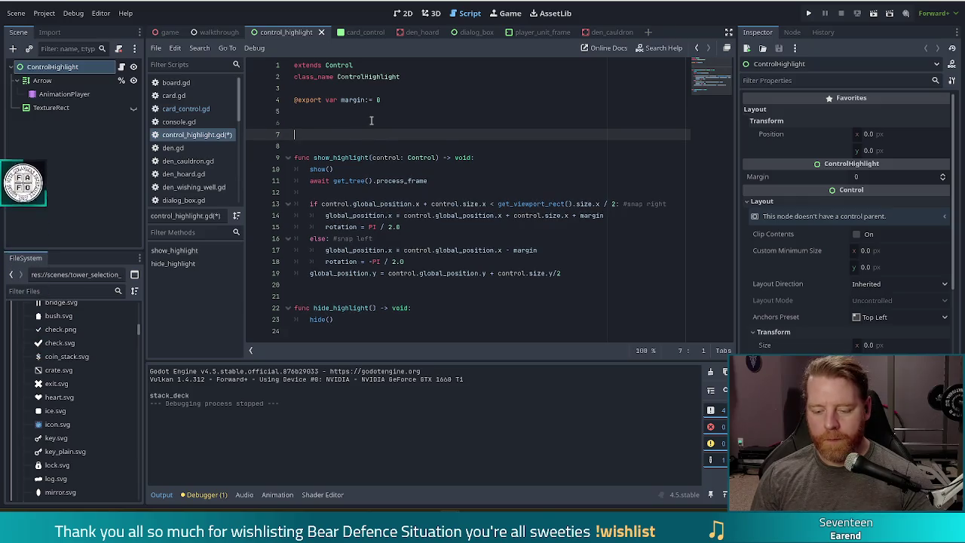
key("Up")
Declare signals shown_but_better and hidden_but_better, save, and add spacing below them.
type("gnal ")
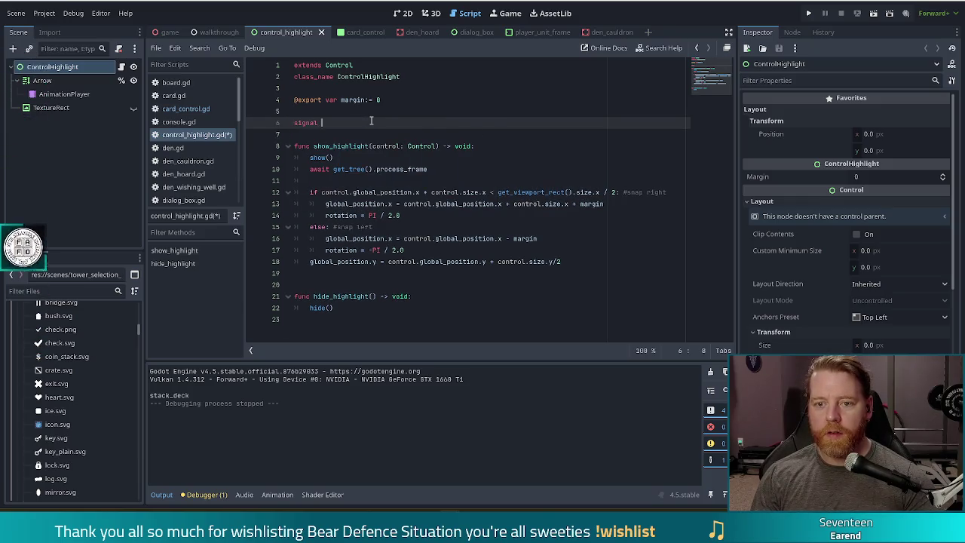
type("shown_butt")
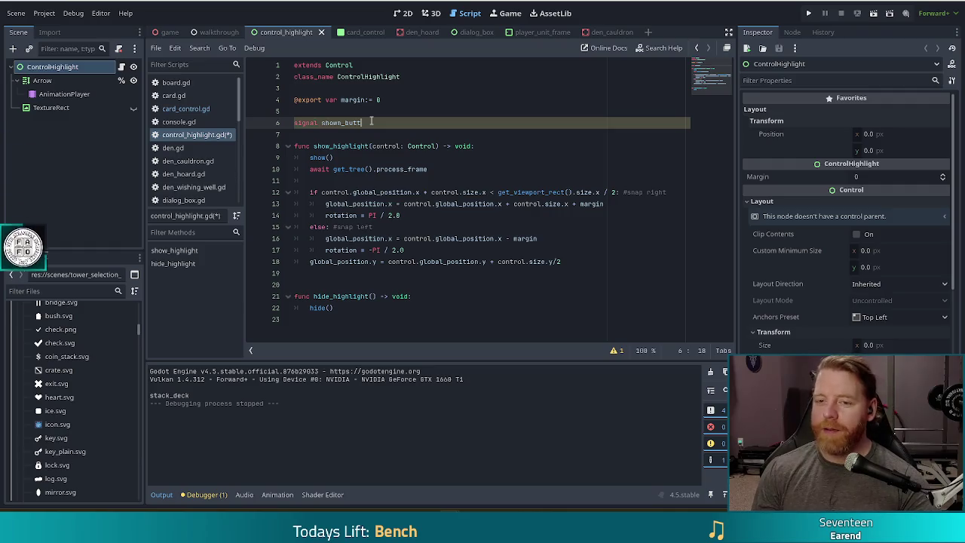
key("BackSpace")
type("_better")
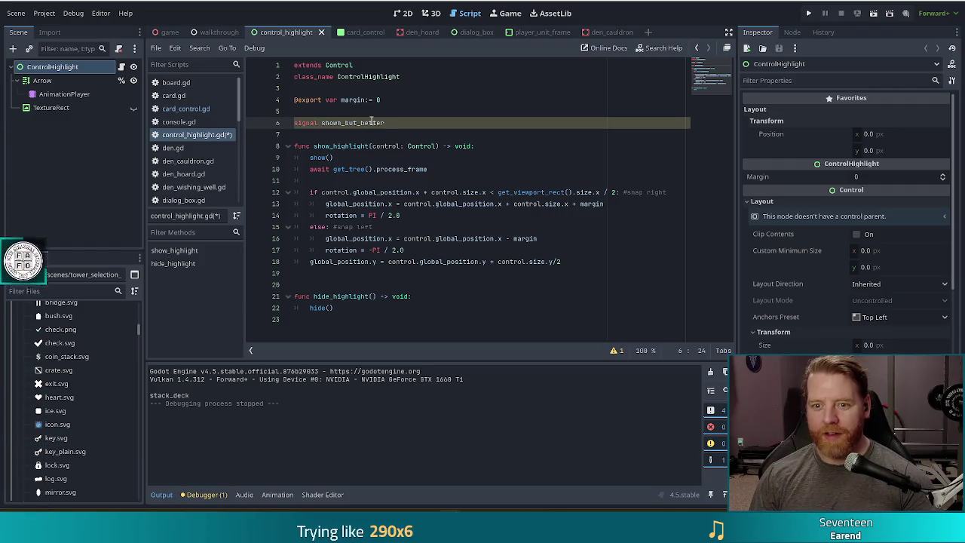
key("Return")
type("signal hidden_")
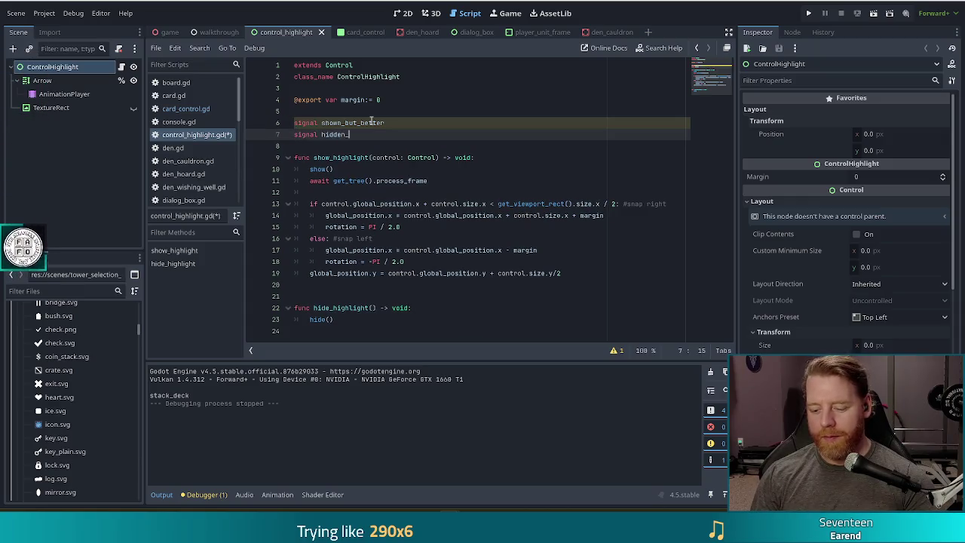
type("but_better")
key("ctrl+s")
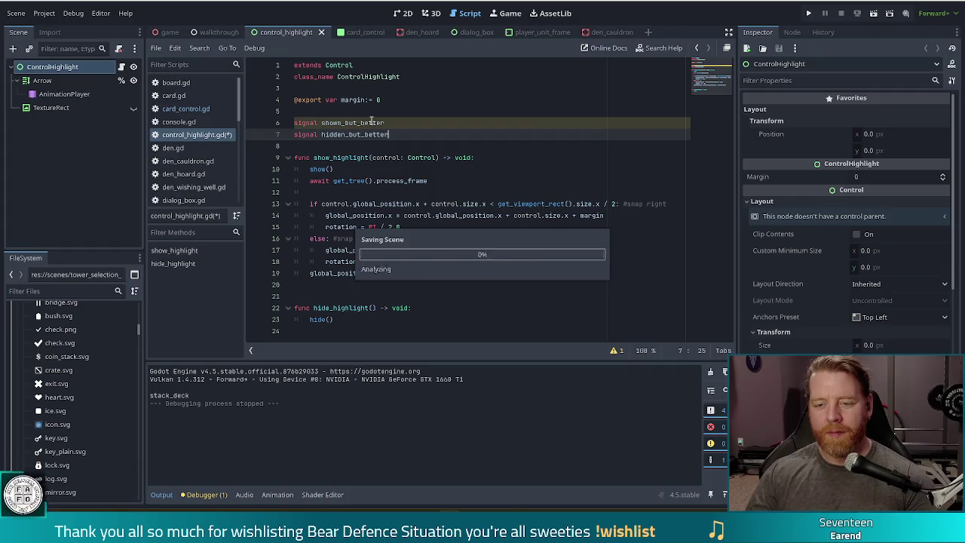
left_click(423, 145)
key("Return")
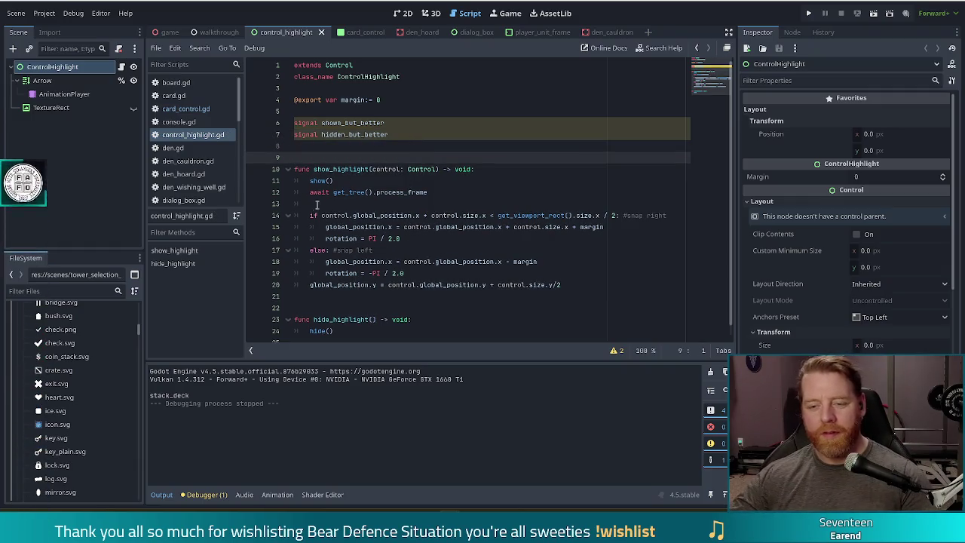
Append the TODO comment 'did we need this?' after the frame wait on line 12.
key("ctrl+s")
scroll(375, 251, "down", 1)
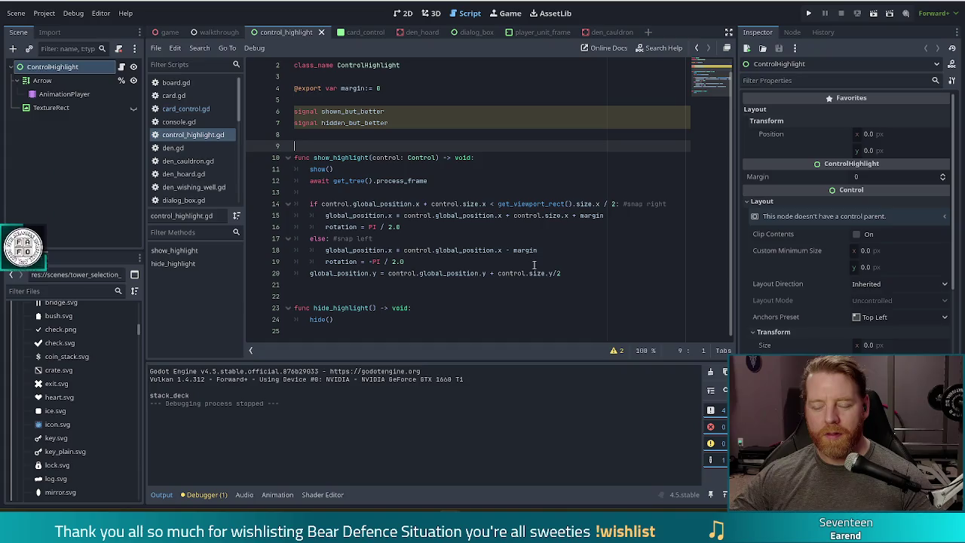
left_click(585, 275)
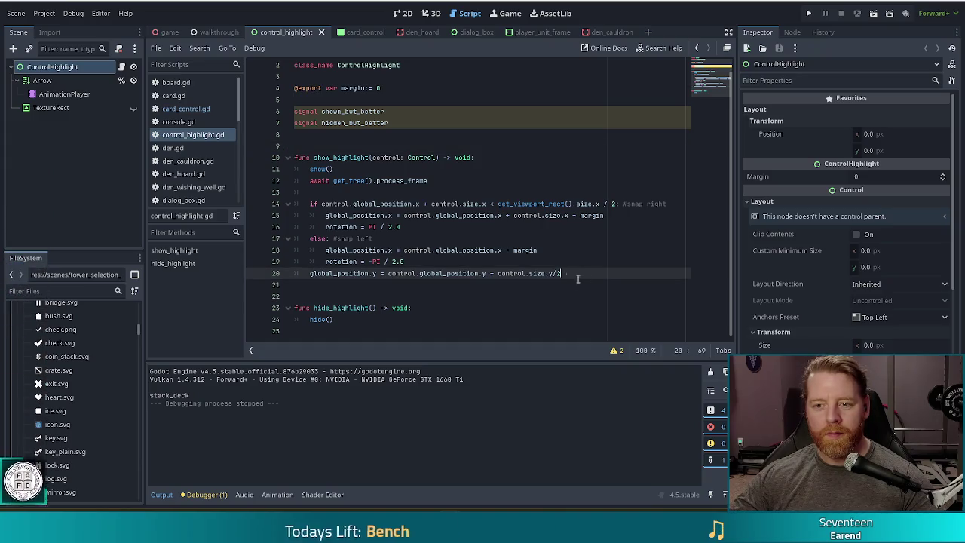
left_click(428, 179)
type("#TODO")
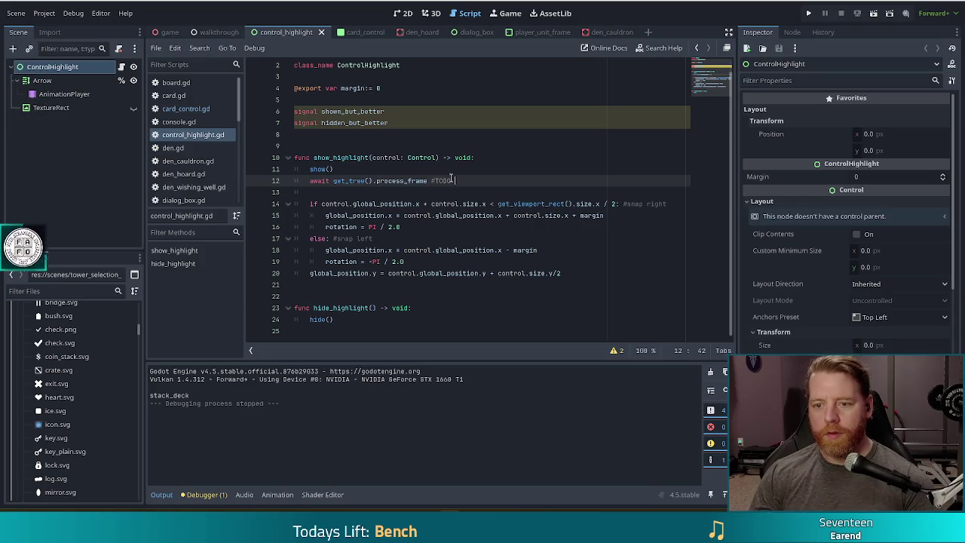
type("did we need this")
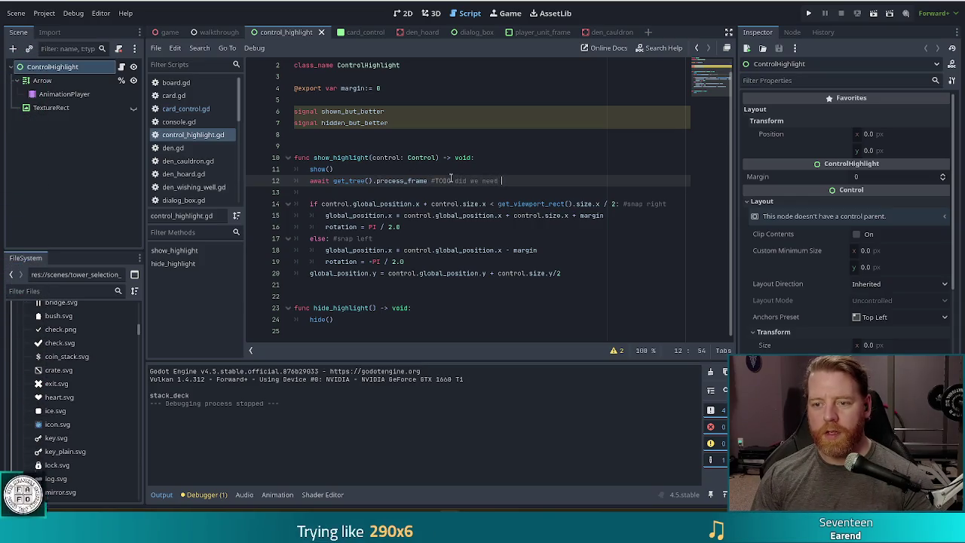
type("?")
Add shown_but_better.emit() to show_highlight and hidden_but_better.emit() after hide() in hide_highlight.
left_click(588, 274)
key("Return")
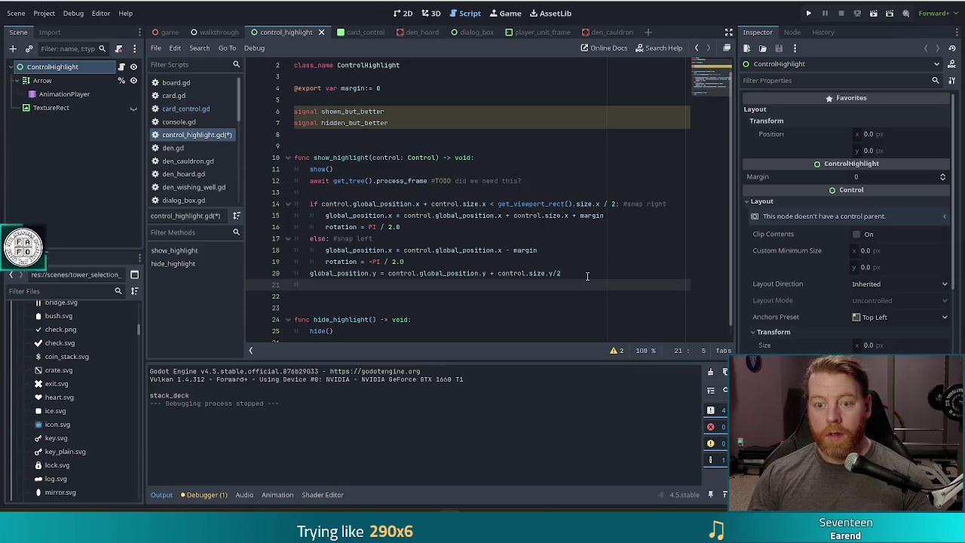
type("shown_but_better")
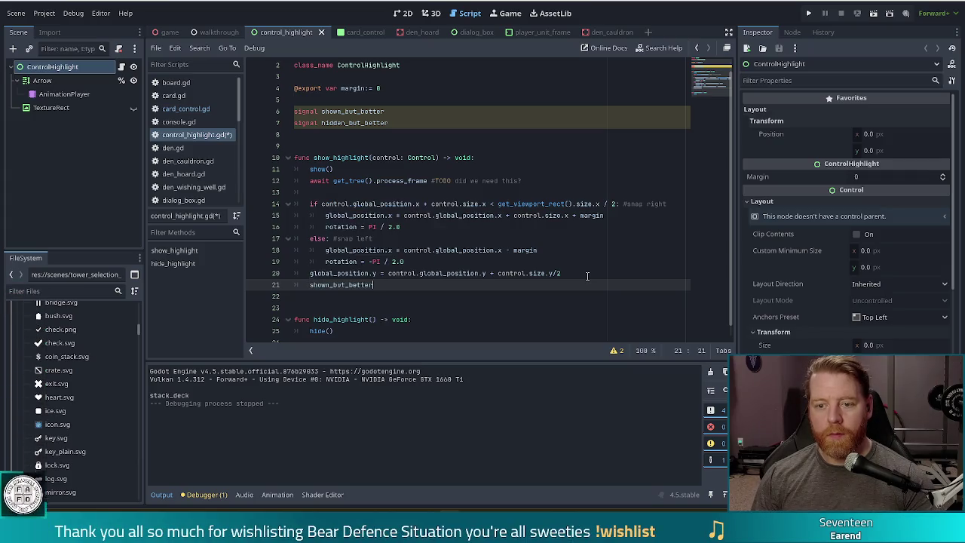
type(".emit(")
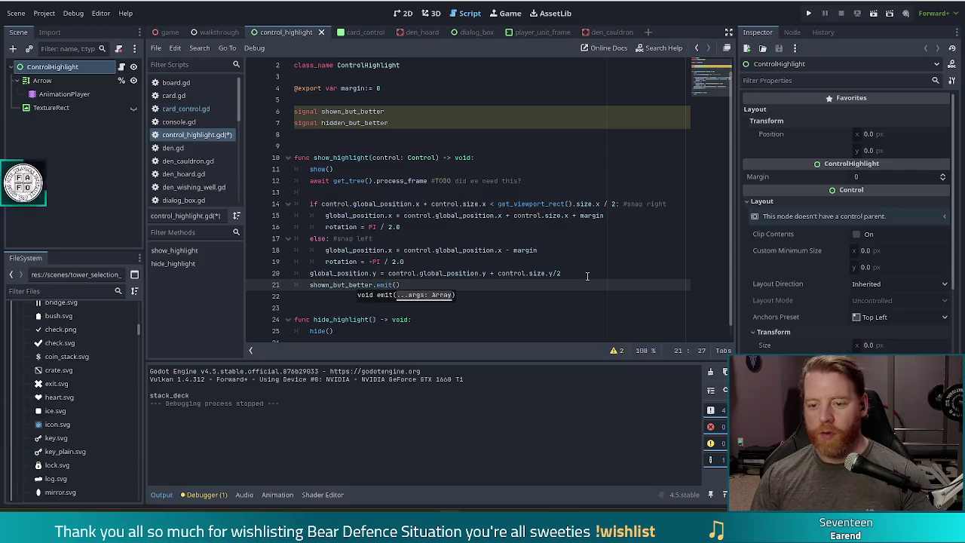
scroll(353, 313, "down", 1)
left_click(353, 319)
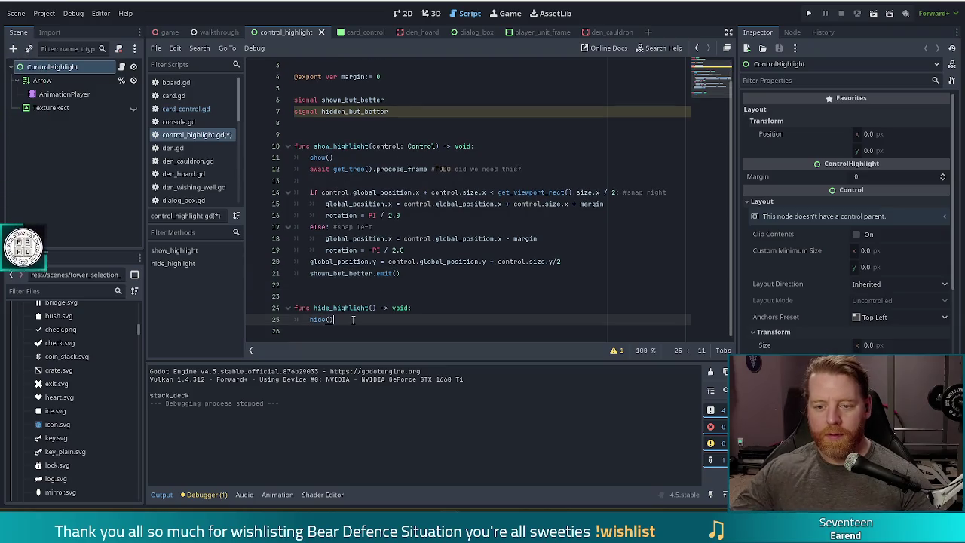
key("Return")
type("hidden")
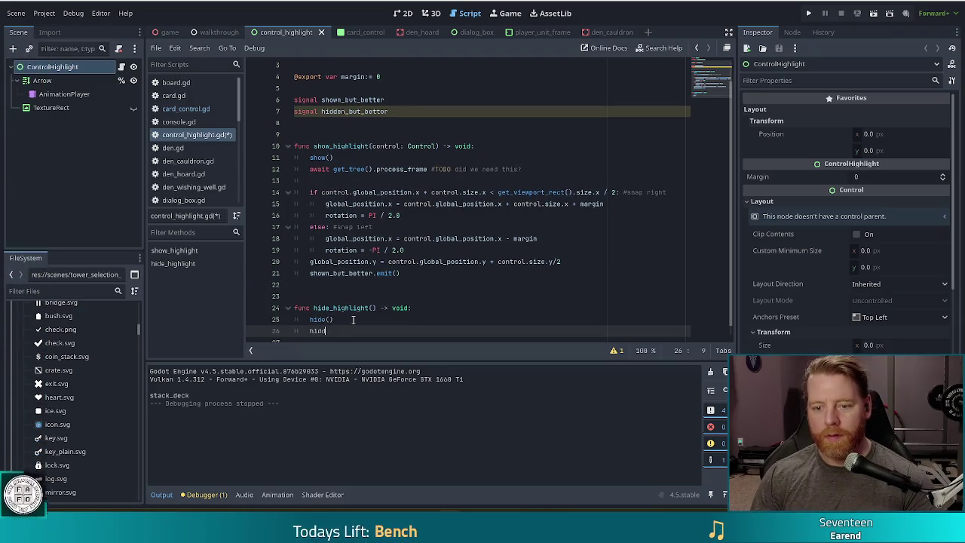
key("Return")
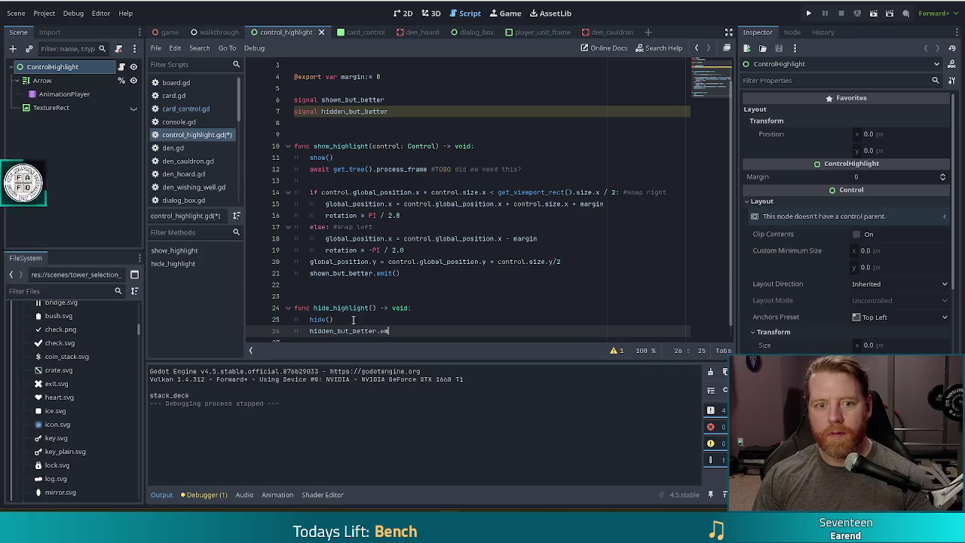
key("Return")
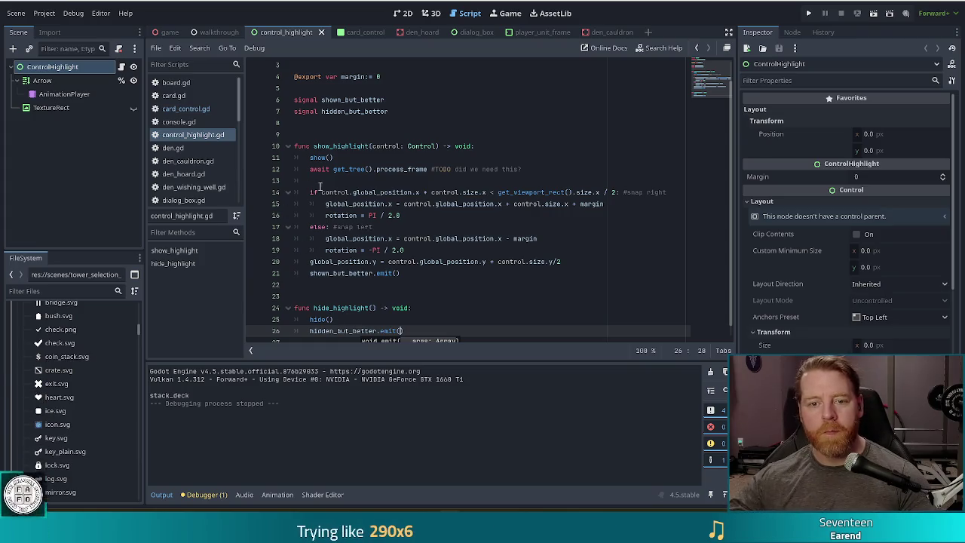
left_click(188, 109)
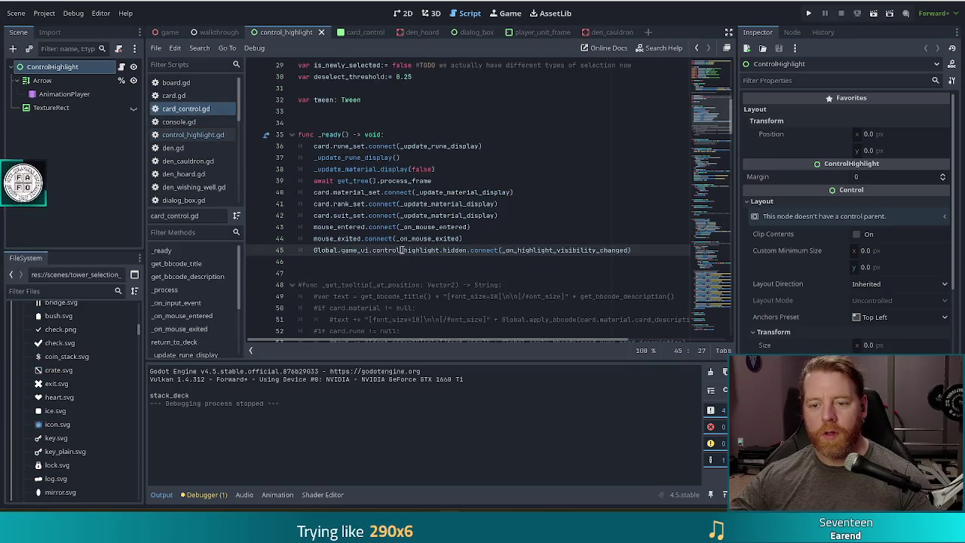
Change the line 45 connection to use the shown_but_better signal.
double_click(452, 249)
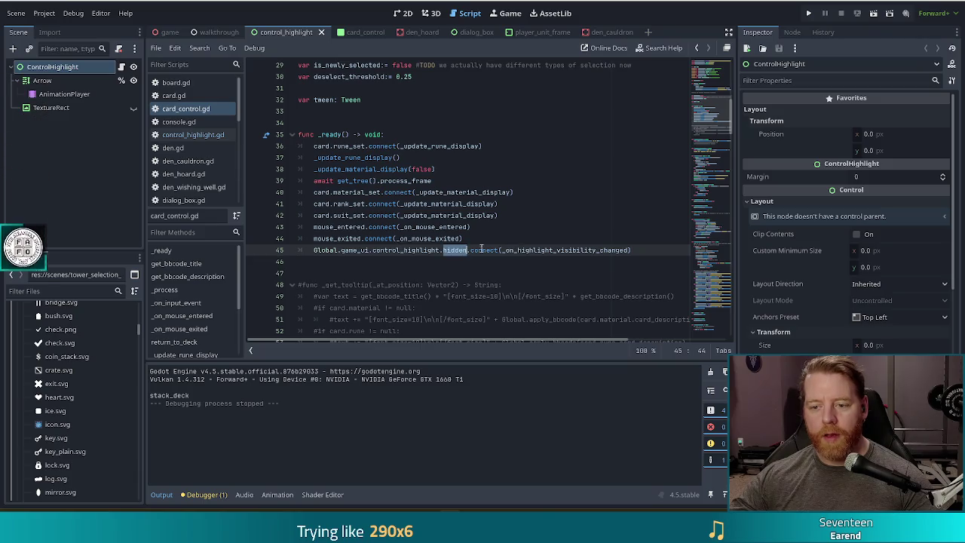
type("shown.")
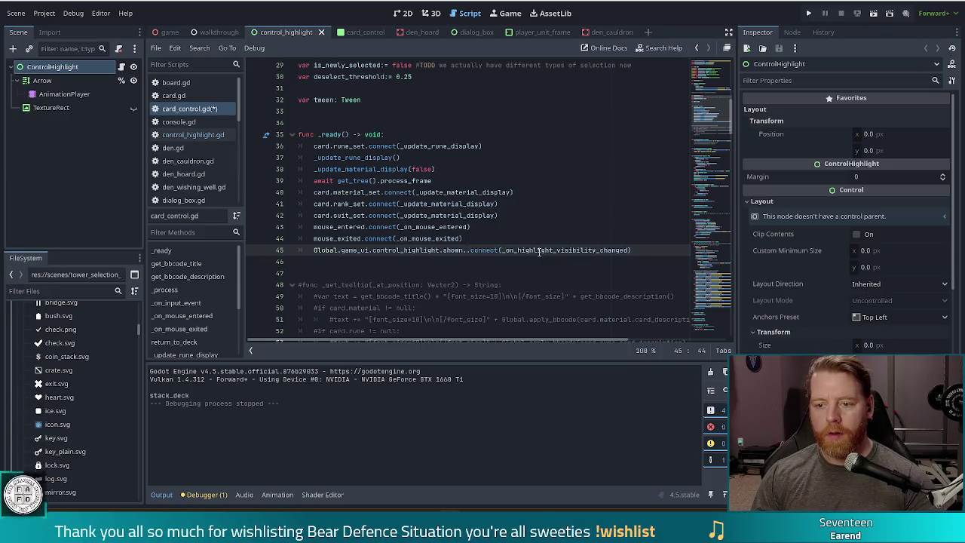
key("BackSpace")
type("_but_better")
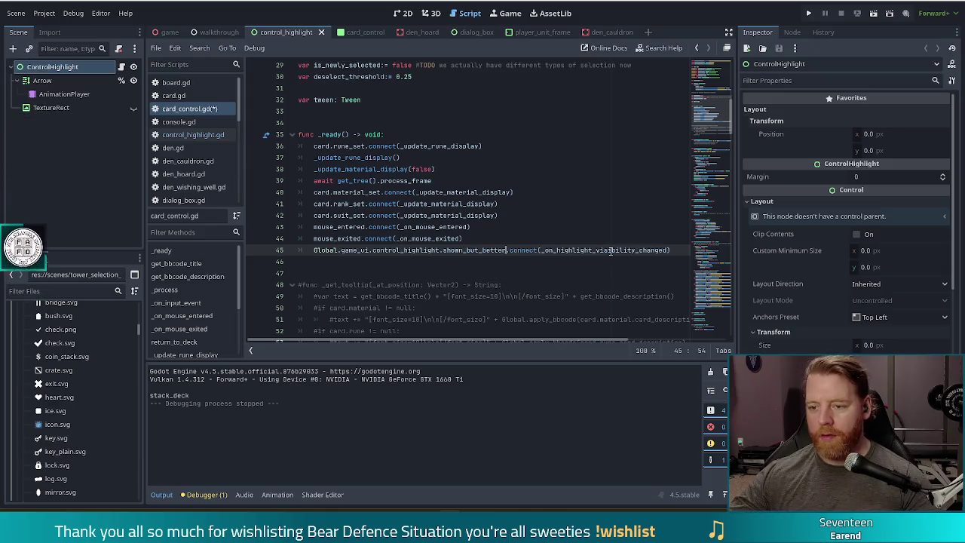
left_click(667, 249)
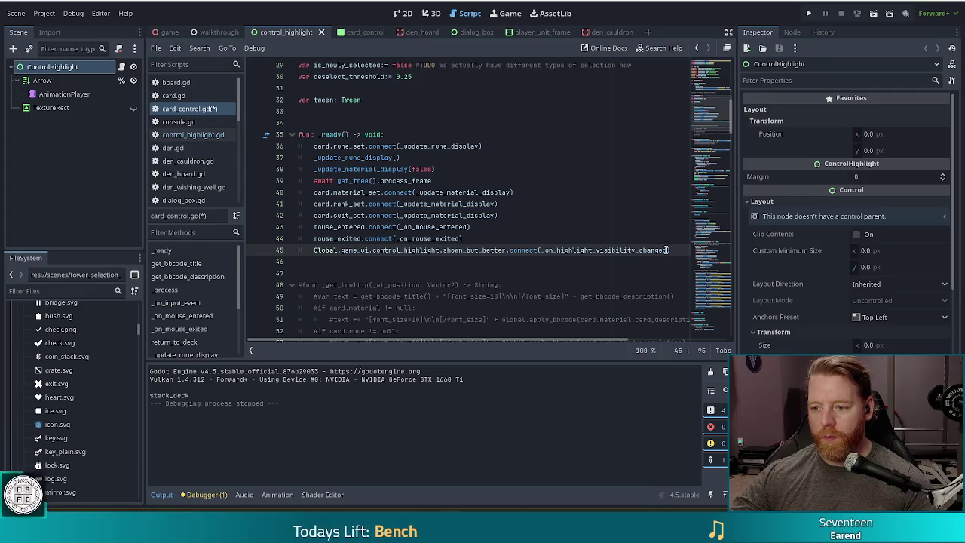
left_click_drag(667, 249, 587, 249)
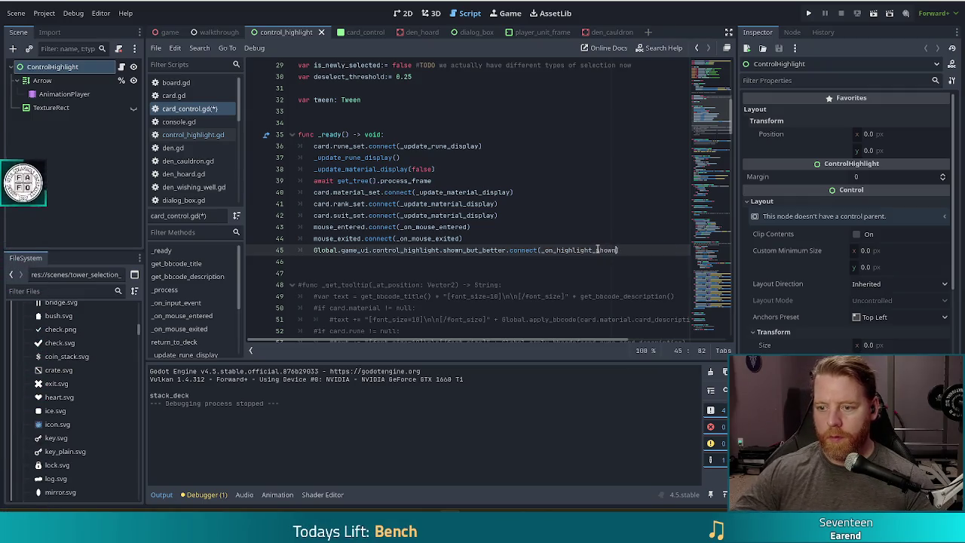
type(")")
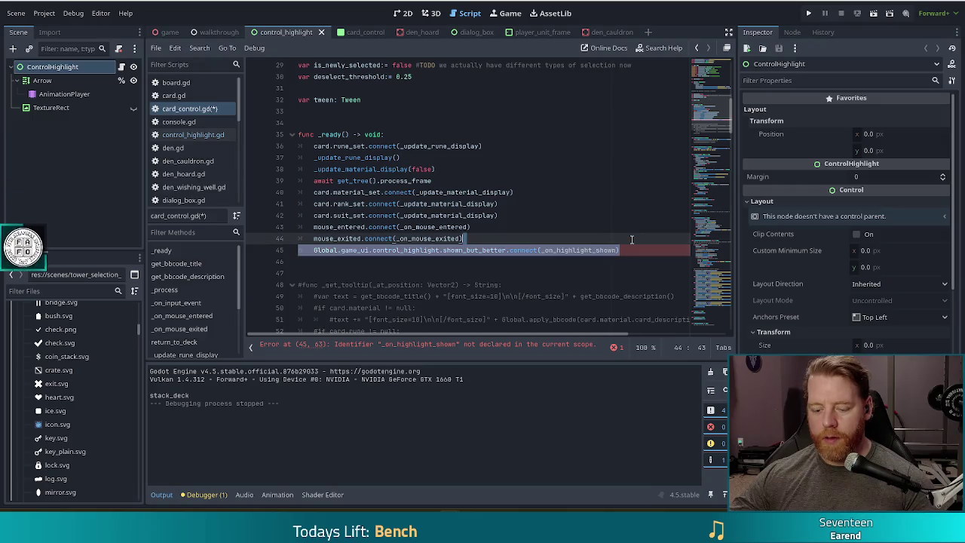
Duplicate the connect line and wire hidden_but_better to _on_highlight_hidden.
key("ctrl+shift+d")
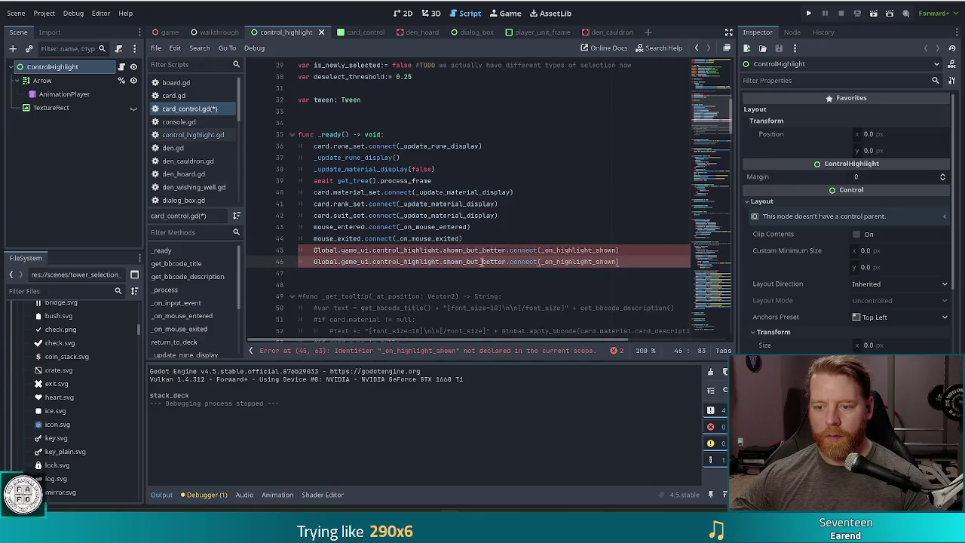
key("ctrl+BackSpace")
type("hidd")
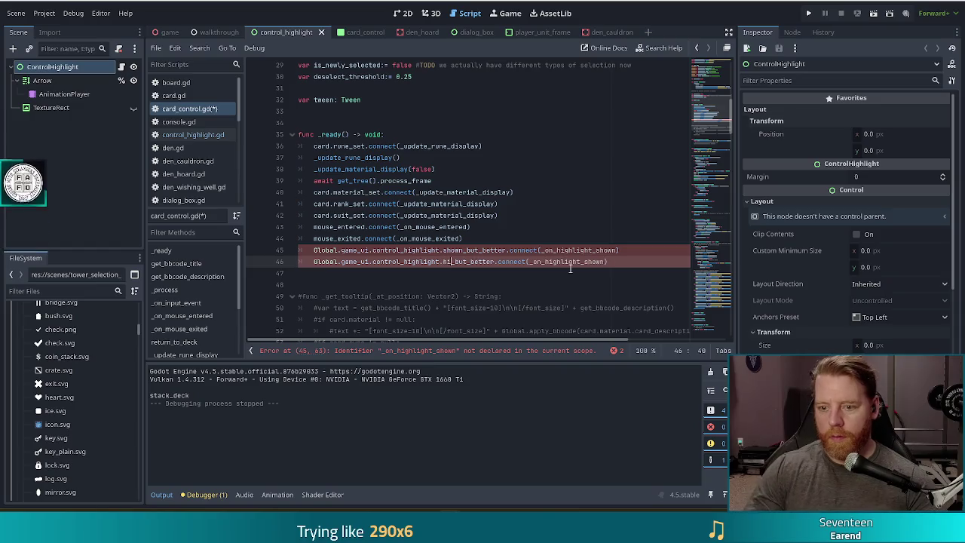
type("en")
left_click(668, 262)
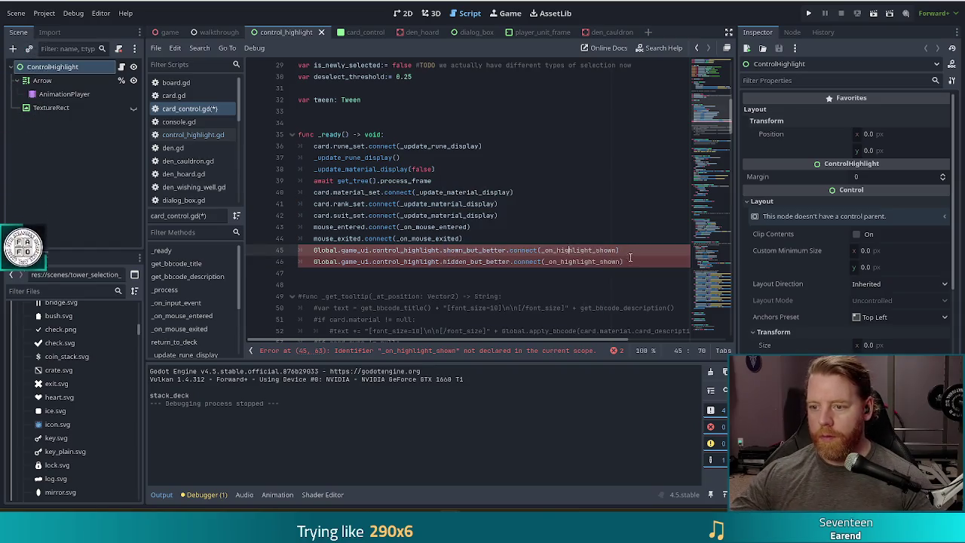
key("ctrl+BackSpace")
key("ctrl+BackSpace")
type("hidde")
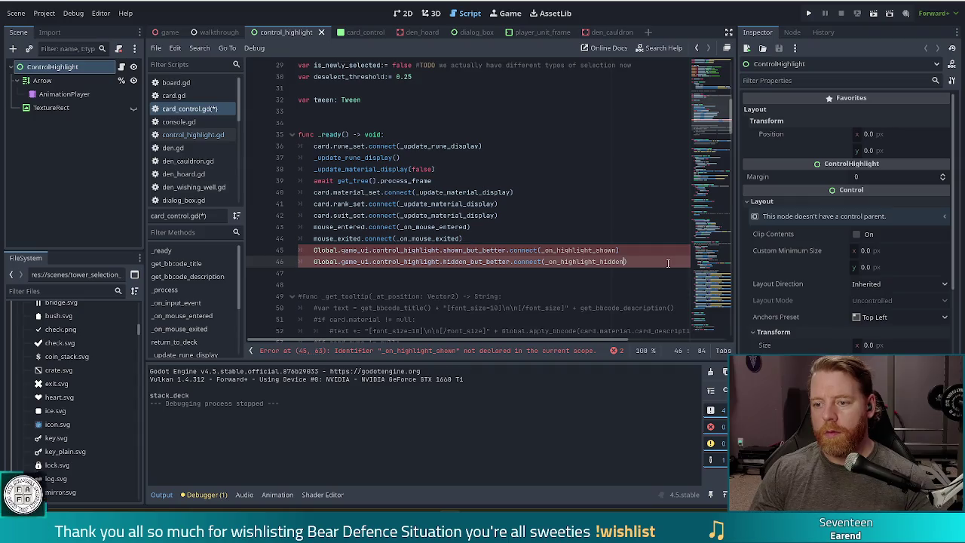
type("n")
left_click(709, 191)
Rename the handler to _on_highlight_shown and trim its print text to "hi".
left_click(710, 330)
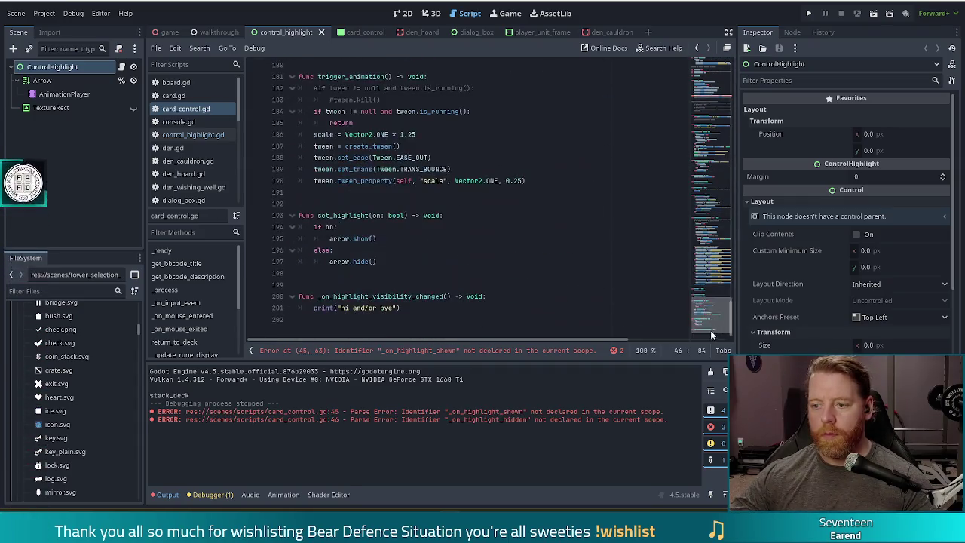
left_click(437, 284)
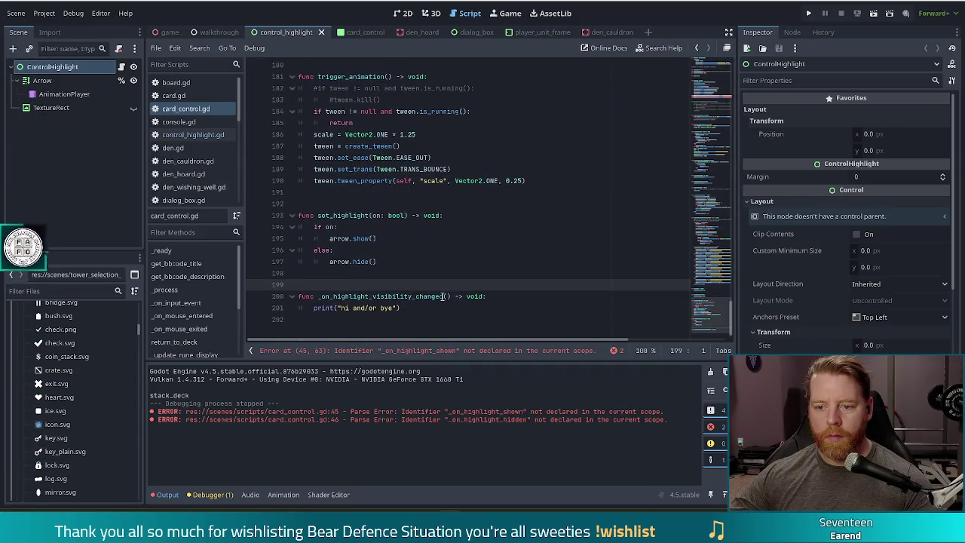
left_click_drag(442, 295, 372, 295)
type("shown")
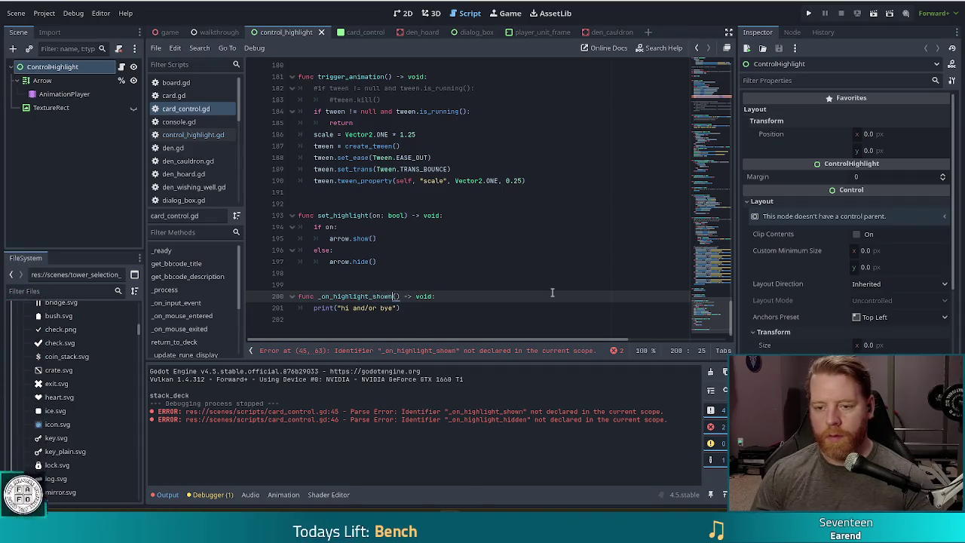
left_click_drag(393, 308, 349, 308)
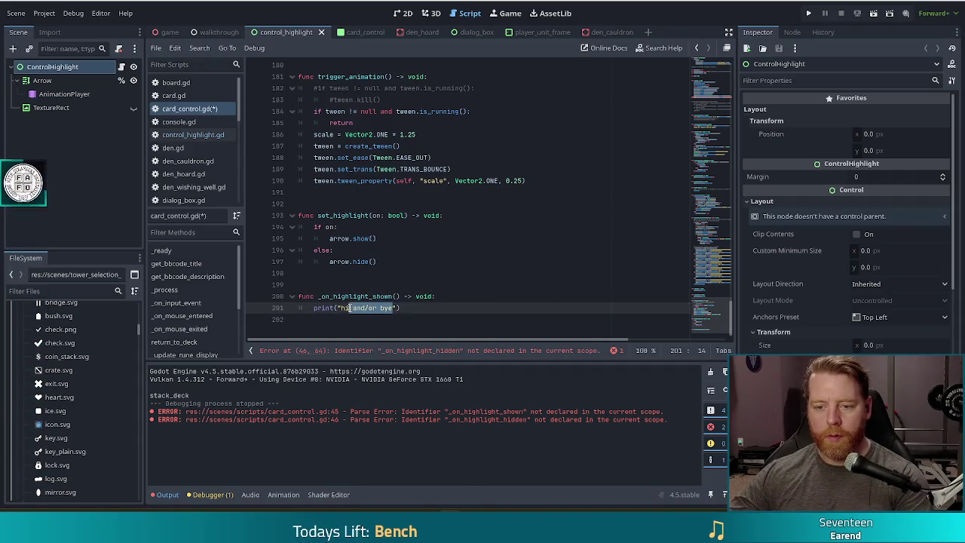
key("BackSpace")
left_click(405, 285, "shift")
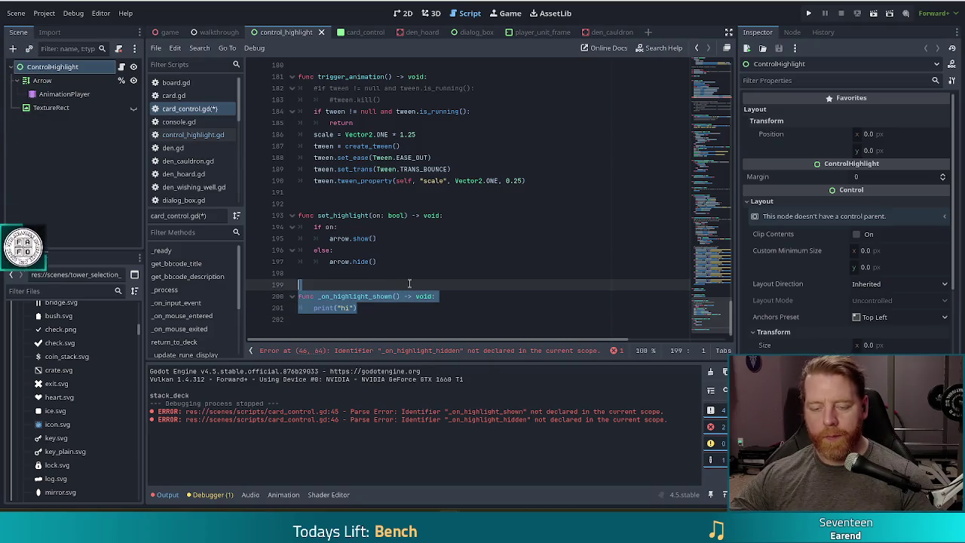
Copy _on_highlight_shown into an _on_highlight_hidden handler printing "bye", then save card_control.gd.
key("ctrl+c")
left_click(384, 317)
key("ctrl+v")
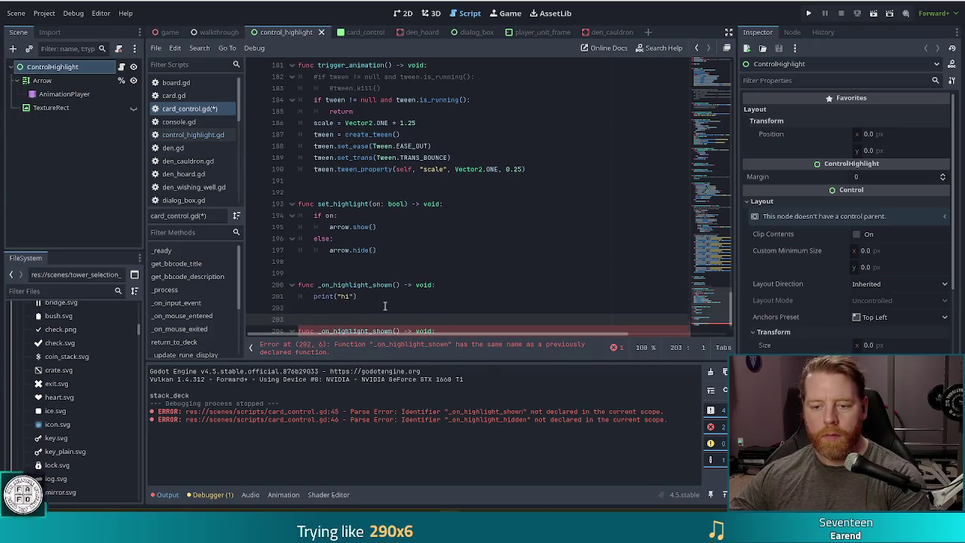
scroll(385, 306, "down", 1)
left_click(393, 296)
type("idde")
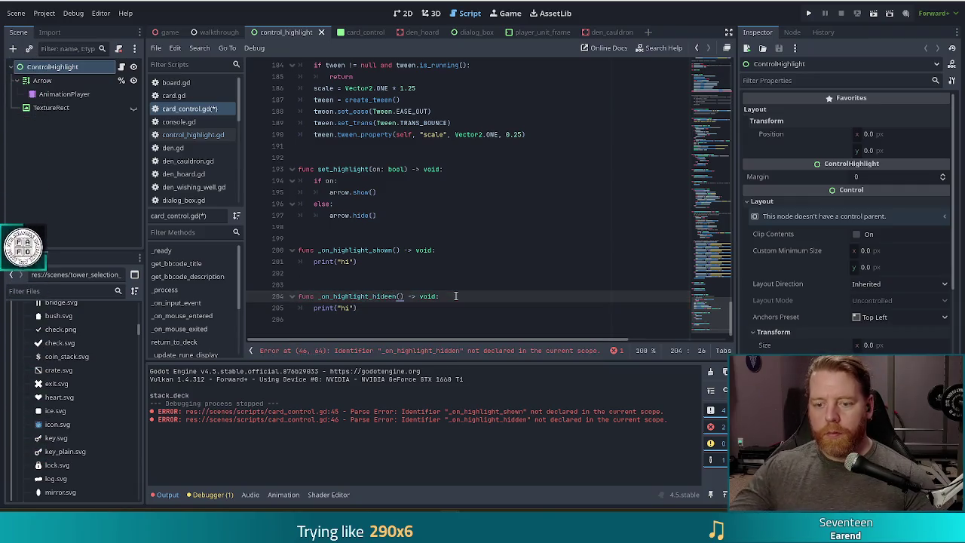
type("n")
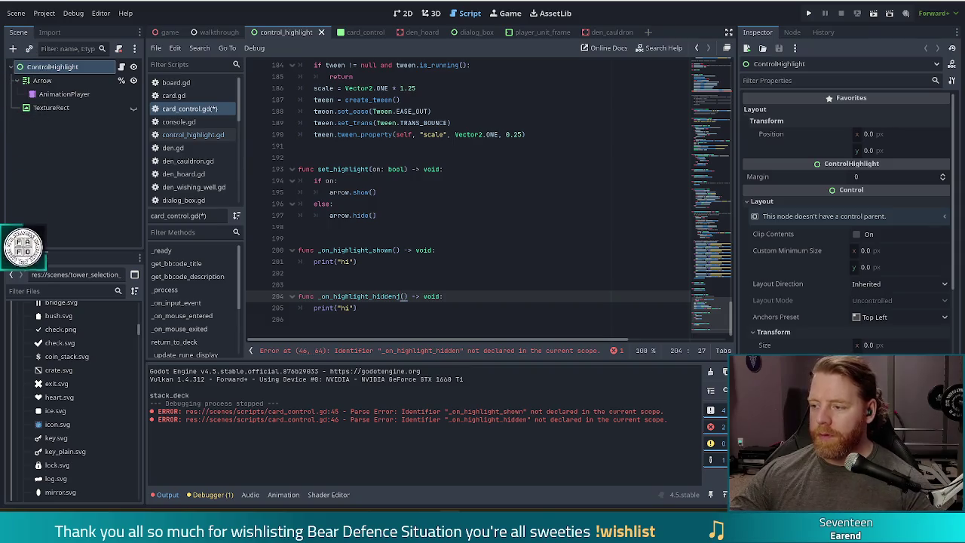
left_click(350, 308)
type("bo")
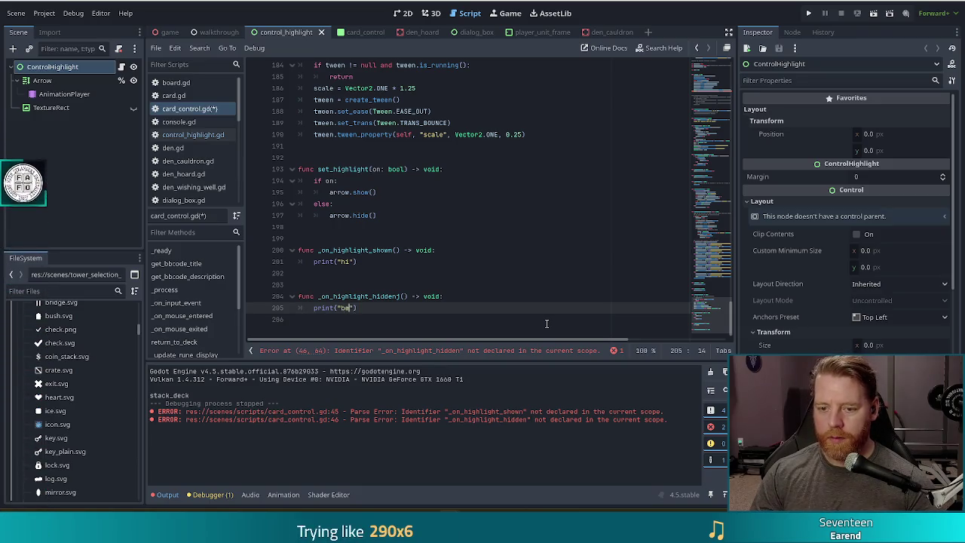
type("ye")
key("ctrl+s")
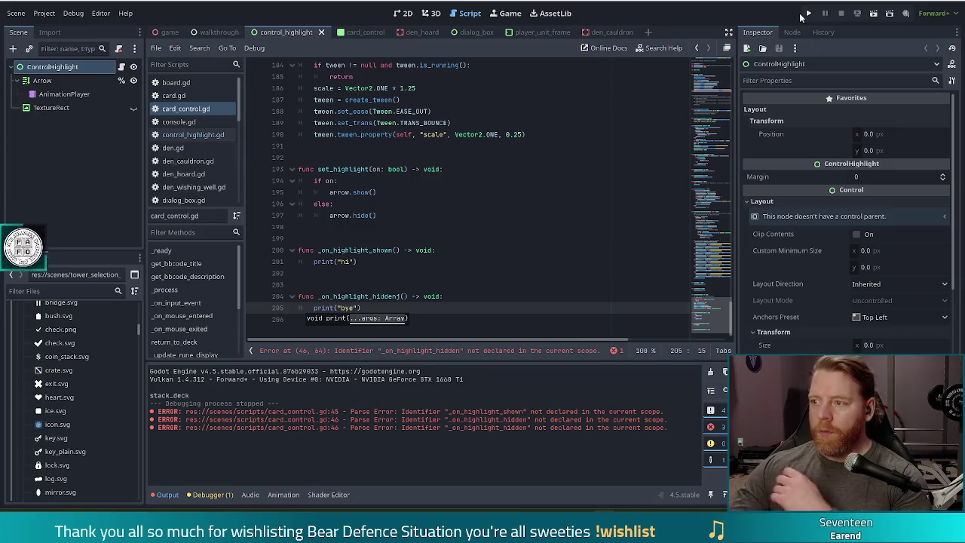
Run the game, check the line 46 _on_highlight_hidden parse error, then save and rerun.
left_click(487, 249)
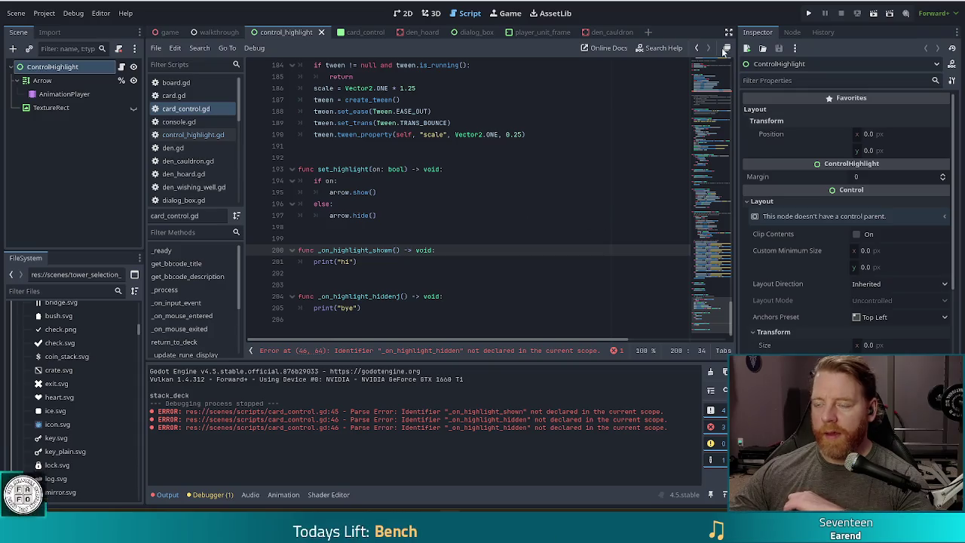
left_click(809, 13)
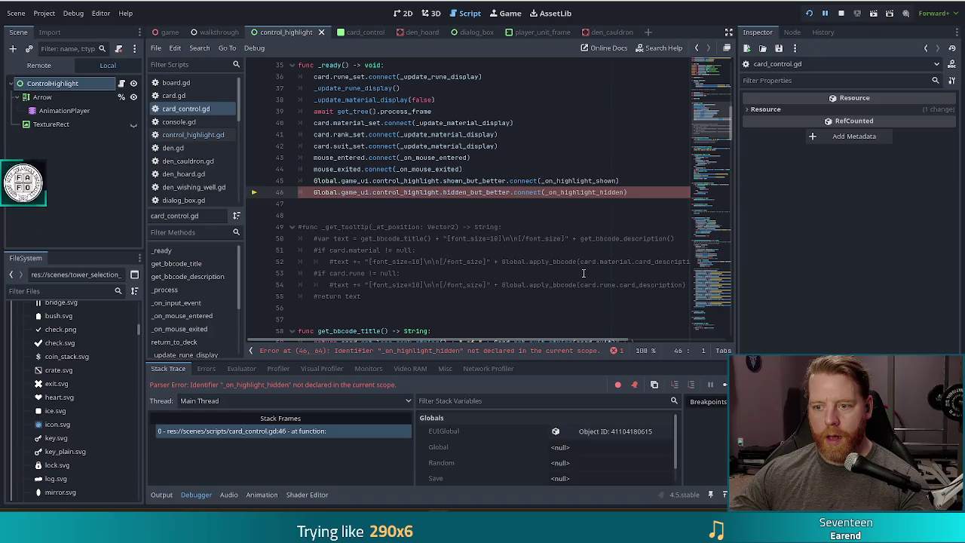
left_click_drag(710, 121, 673, 361)
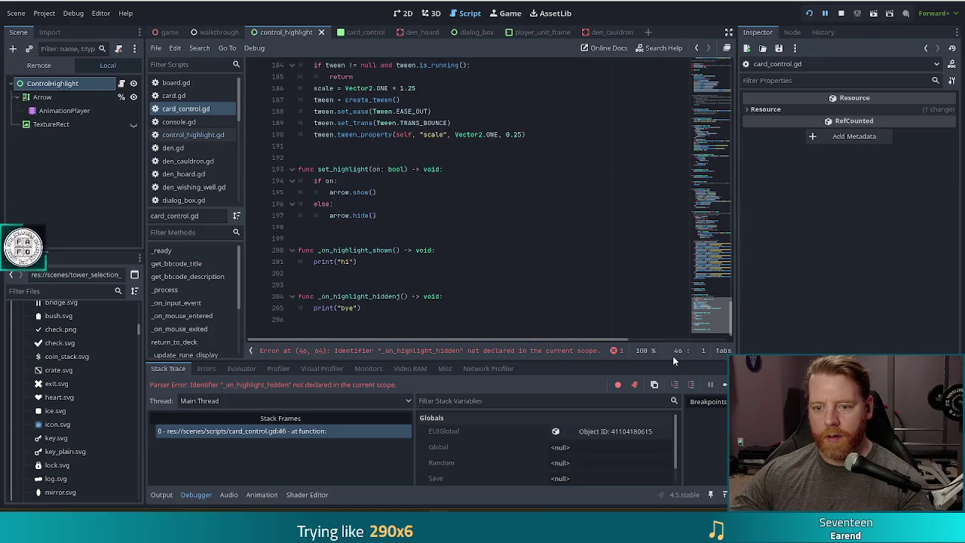
left_click(401, 297)
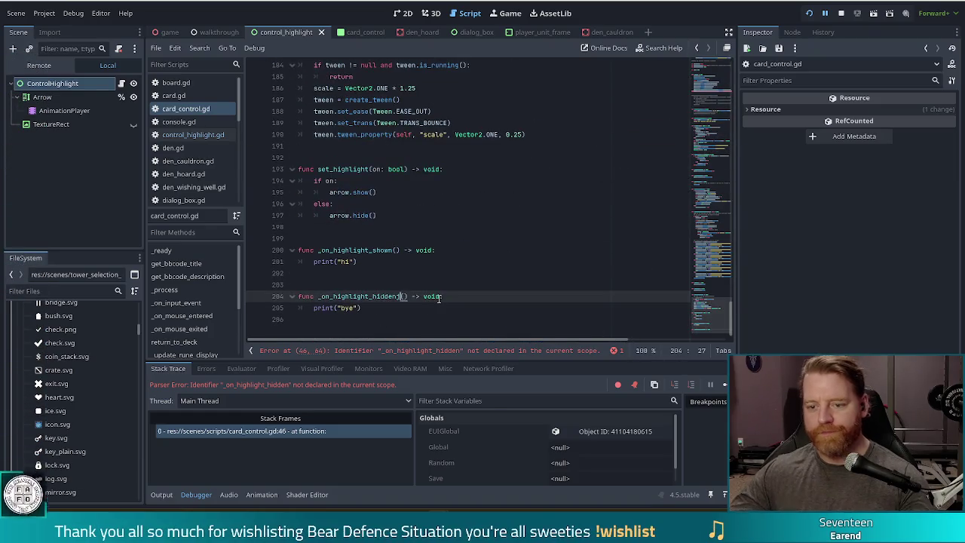
key("ctrl+s")
left_click(810, 14)
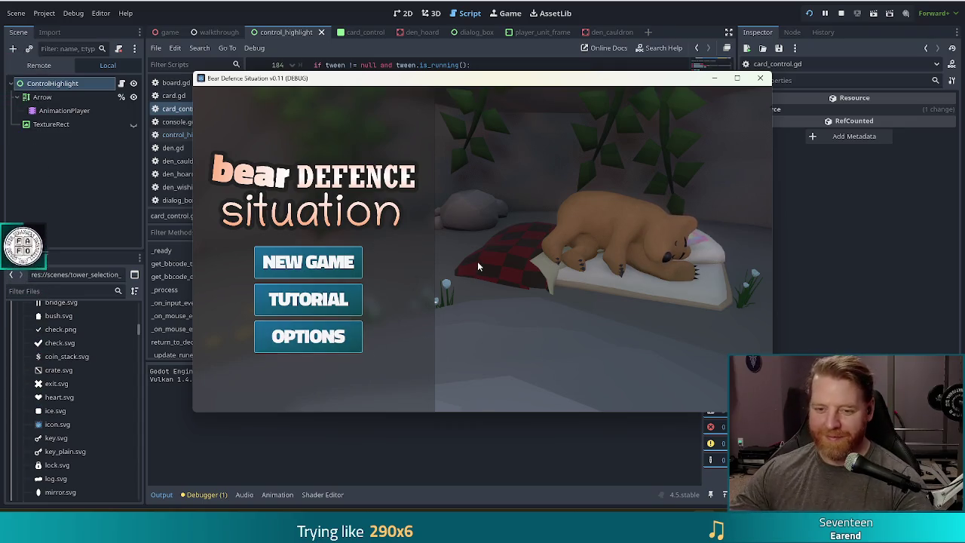
Start a New Game, buy the Key through the tutorial, then switch back to card_control.gd.
left_click(304, 299)
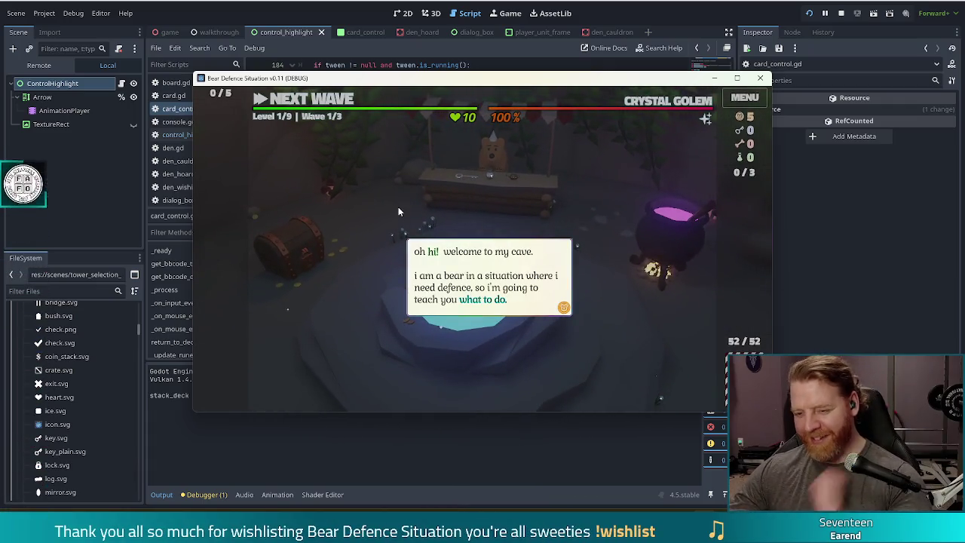
left_click(511, 185)
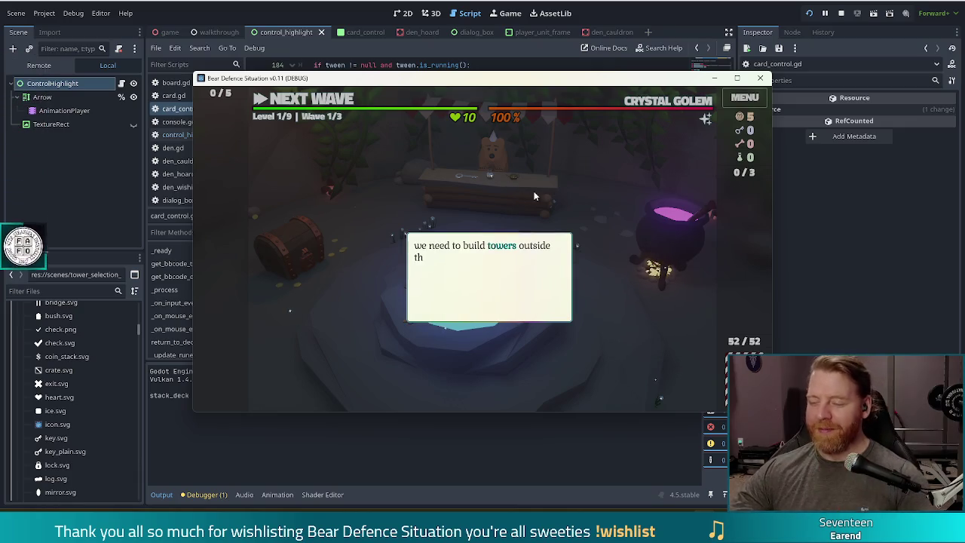
left_click(592, 195)
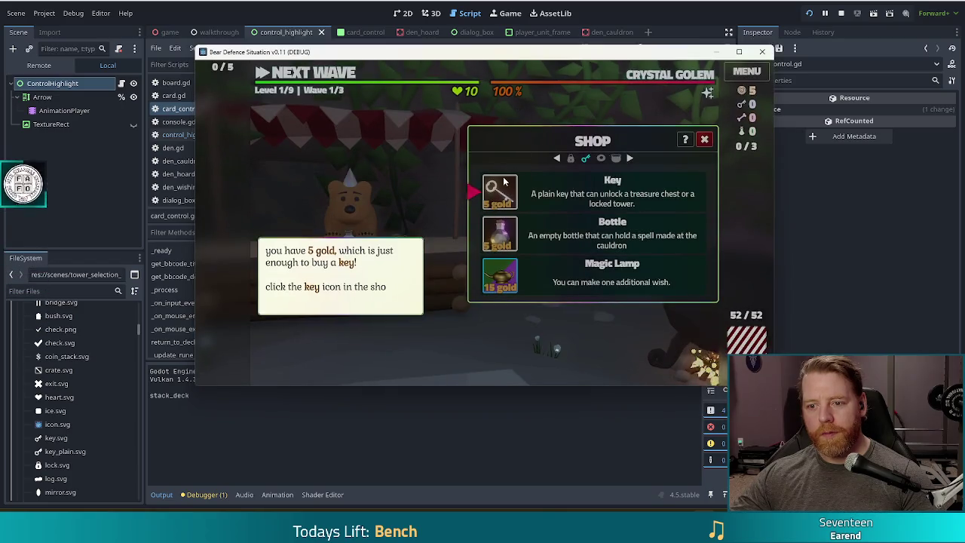
left_click(501, 193)
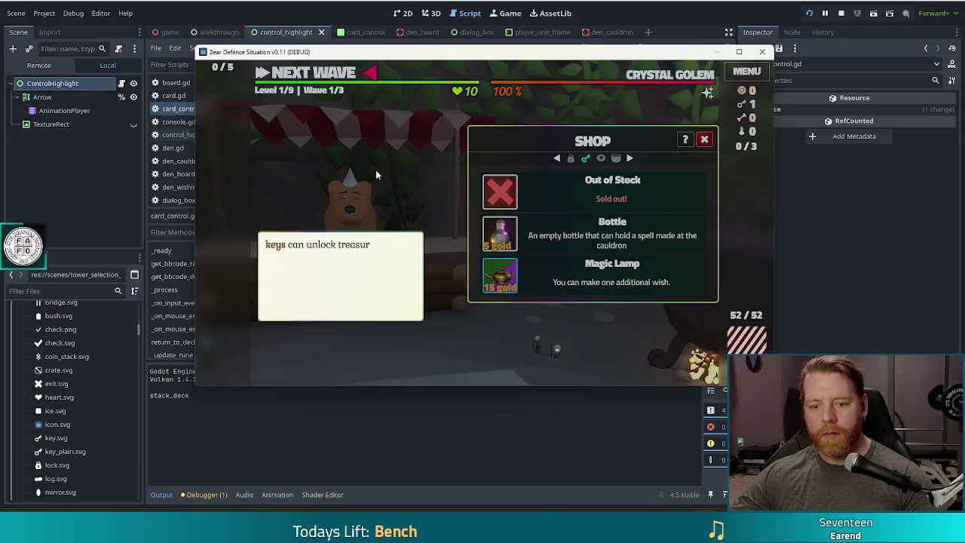
left_click(364, 152)
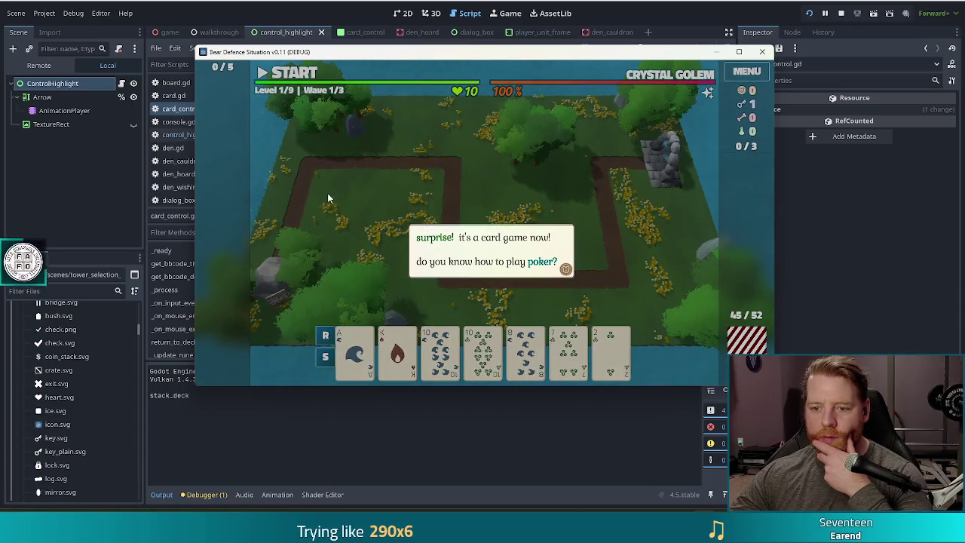
left_click(332, 196)
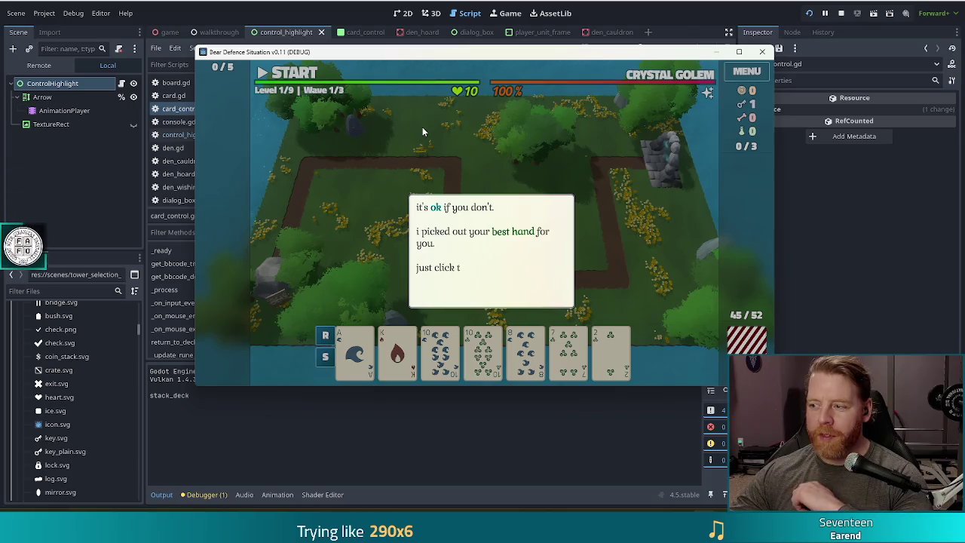
key("alt+Tab")
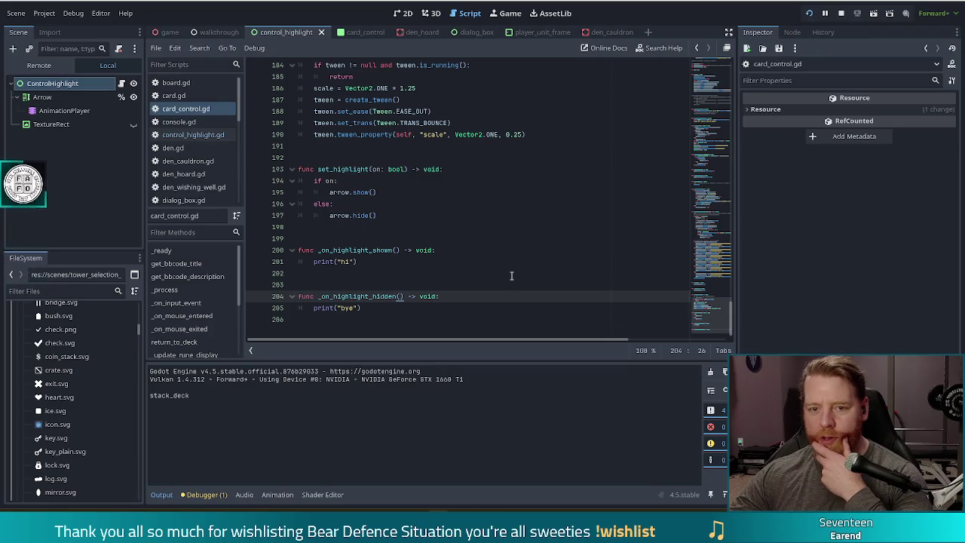
Set breakpoints on control_highlight.gd emit lines 21 and 26, then dismiss the in-game tutorial message.
left_click(483, 238)
left_click(558, 308)
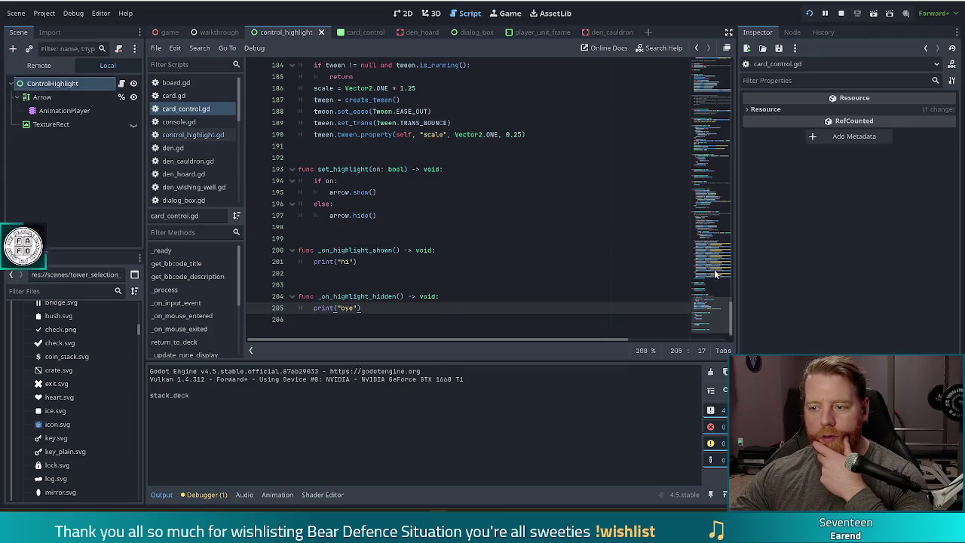
left_click(193, 135)
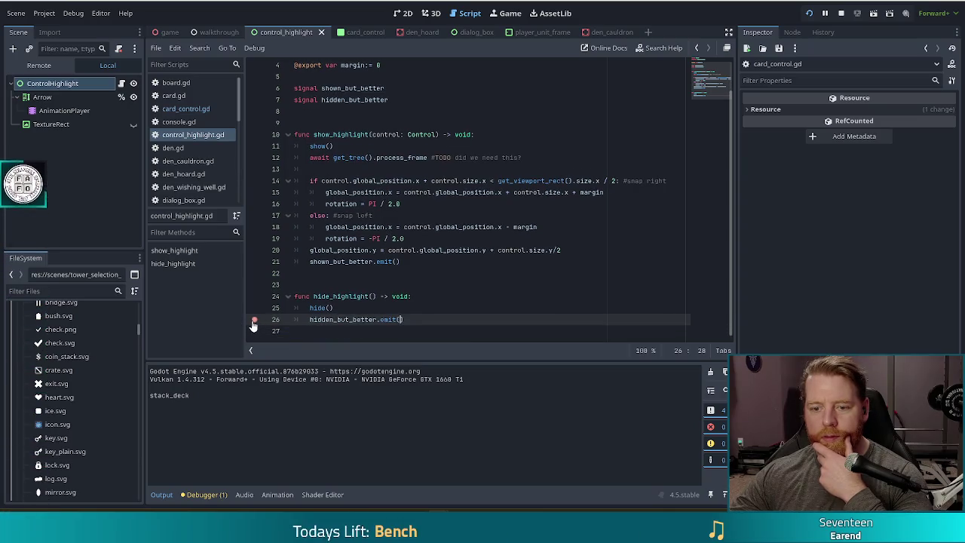
left_click(263, 263)
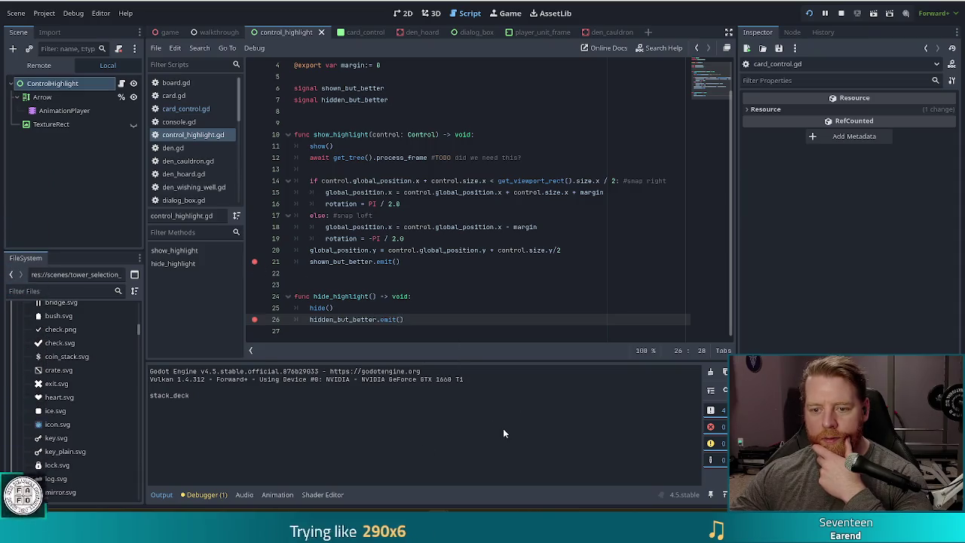
scroll(443, 195, "up", 1)
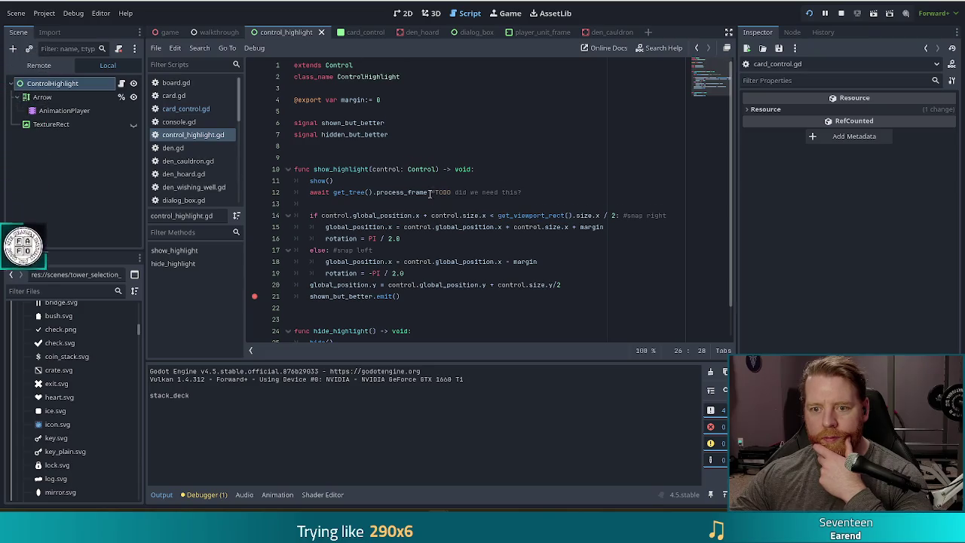
scroll(430, 194, "down", 1)
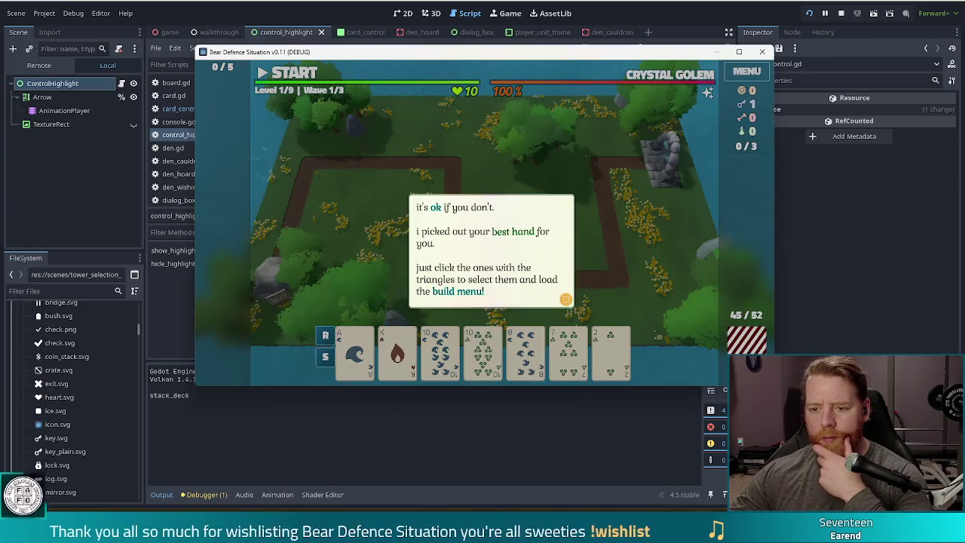
left_click(683, 246)
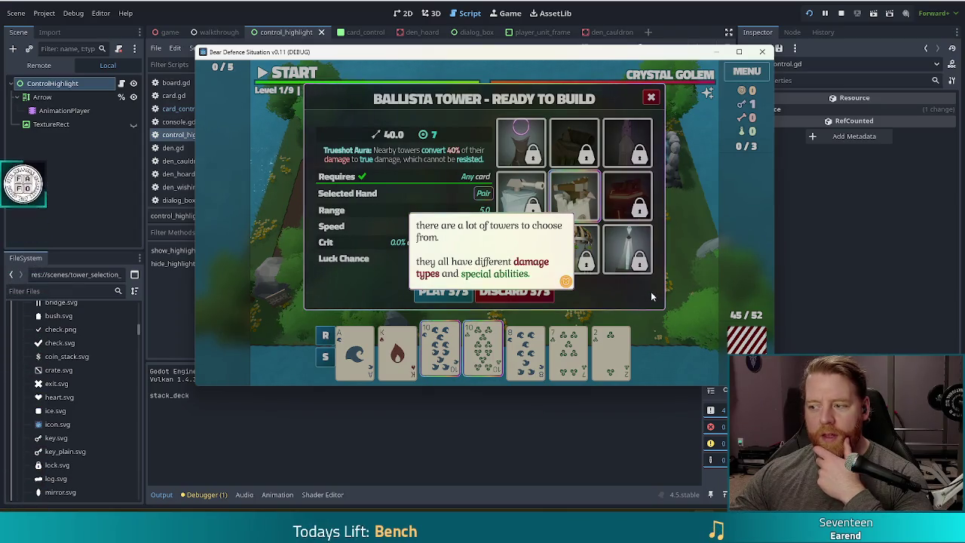
Advance the in-game tutorial until the debugger pauses at control_highlight.gd line 21.
left_click(641, 270)
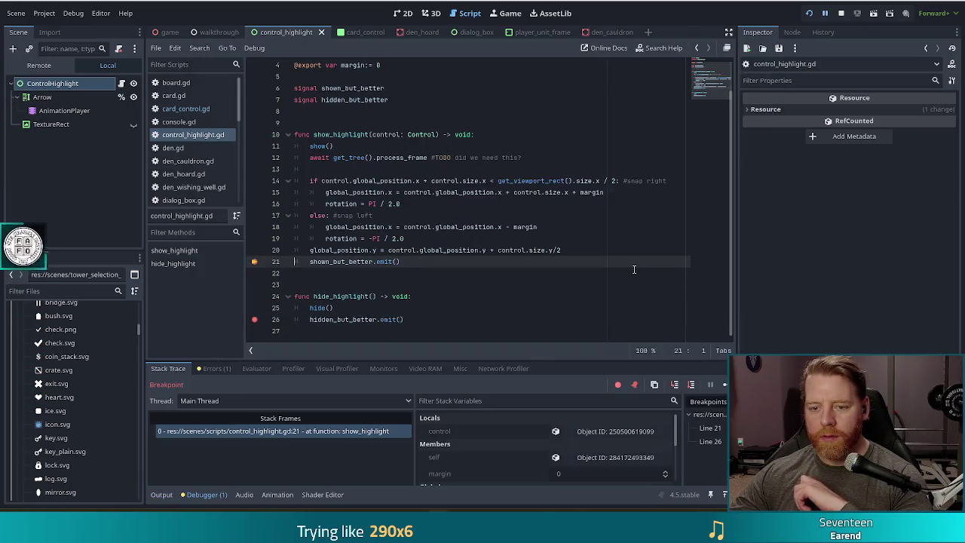
Read the mouse and shown_but_better/hidden_but_better connect() lines in card_control.gd's _ready.
left_click(185, 110)
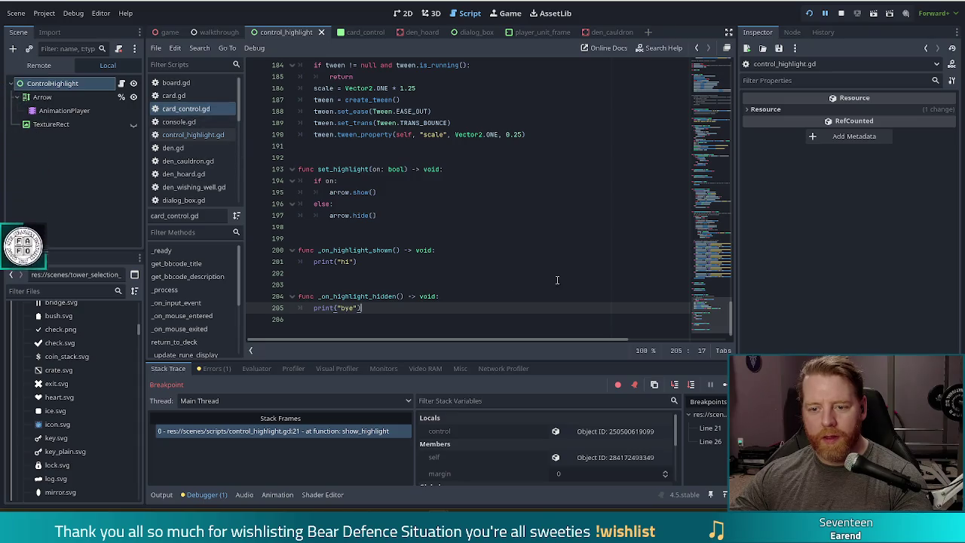
scroll(557, 280, "up", 10)
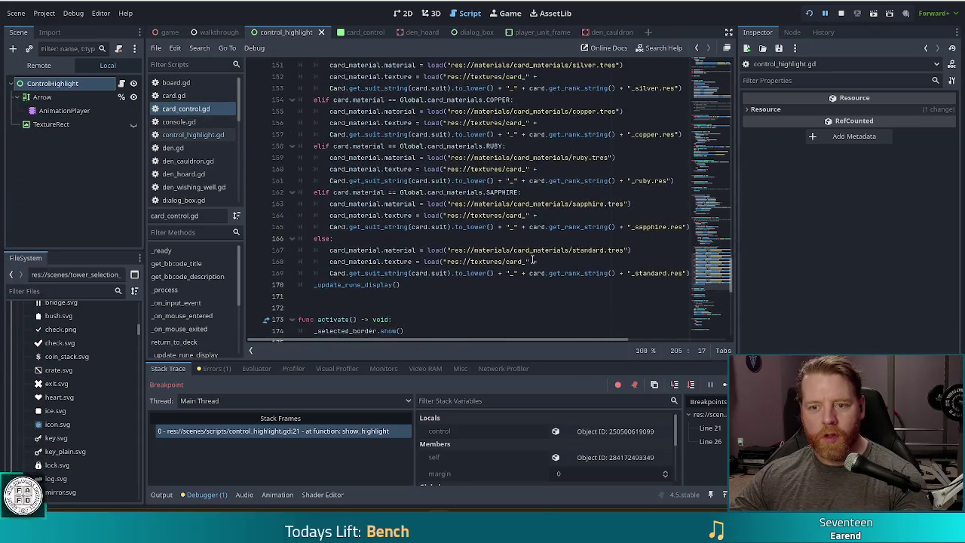
scroll(533, 259, "up", 20)
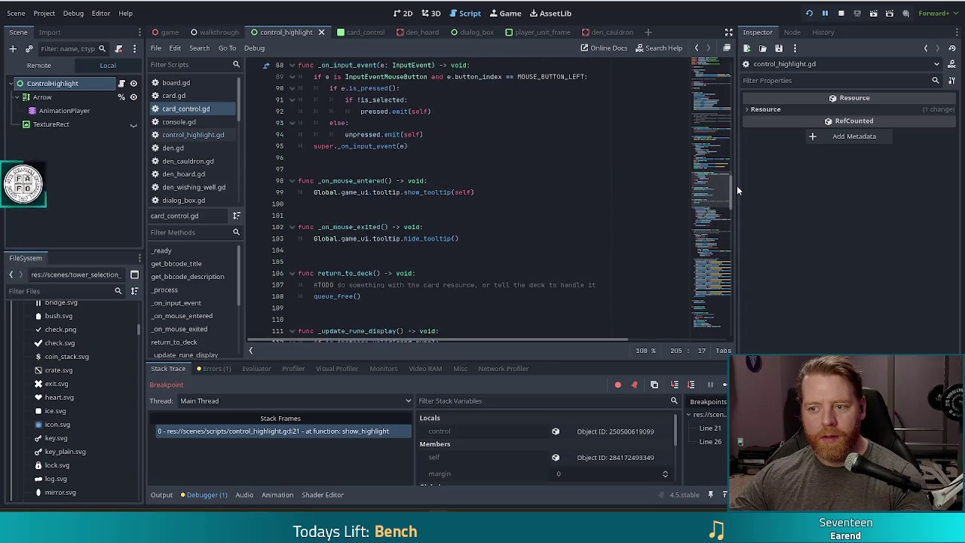
mouse_move(736, 190)
left_mouse_down()
mouse_move(713, 159)
mouse_move(720, 121)
left_mouse_up()
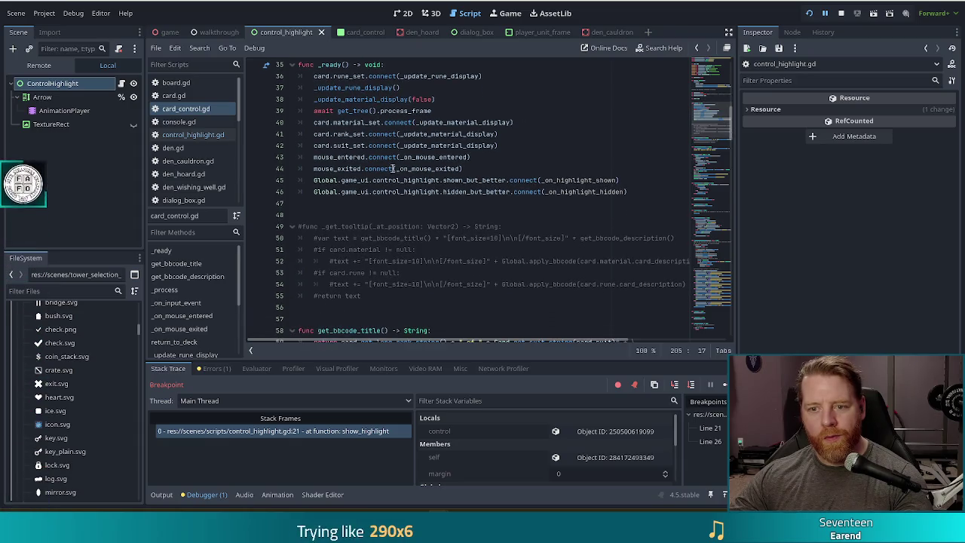
mouse_move(396, 156)
left_mouse_down()
mouse_move(435, 180)
mouse_move(373, 169)
left_mouse_up()
mouse_move(485, 180)
left_mouse_down()
mouse_move(489, 191)
mouse_move(482, 181)
left_mouse_up()
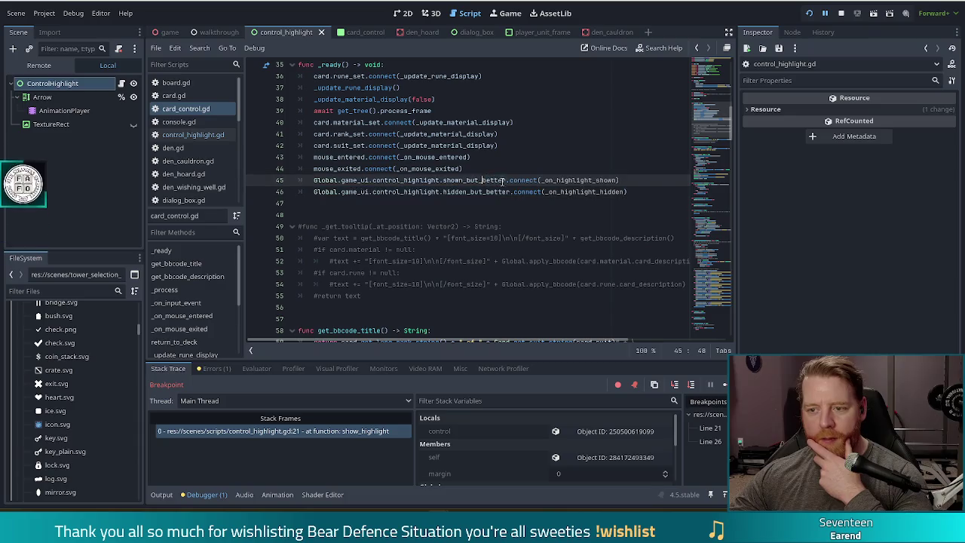
left_click_drag(706, 147, 707, 126)
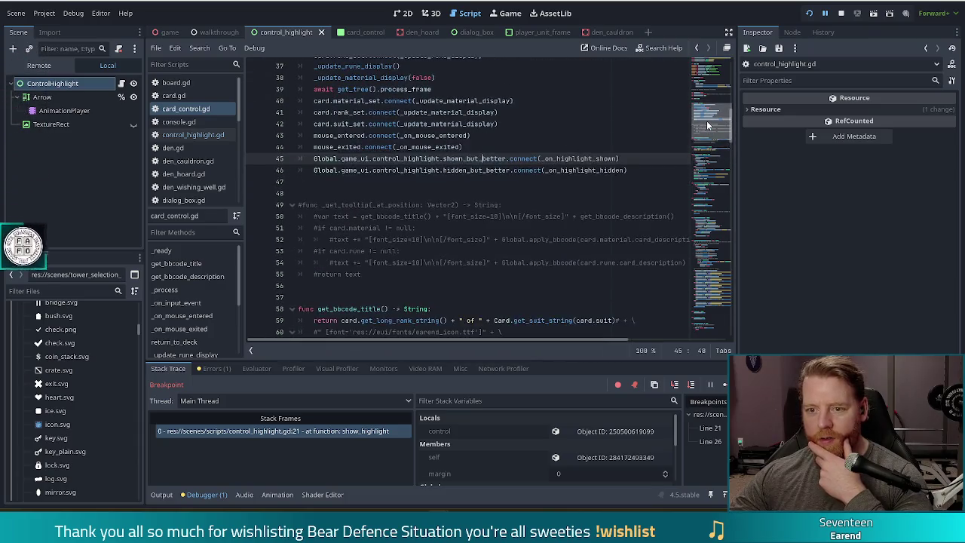
Return to control_highlight.gd and continue the game paused at the breakpoint.
left_click(406, 160)
scroll(458, 209, "up", 2)
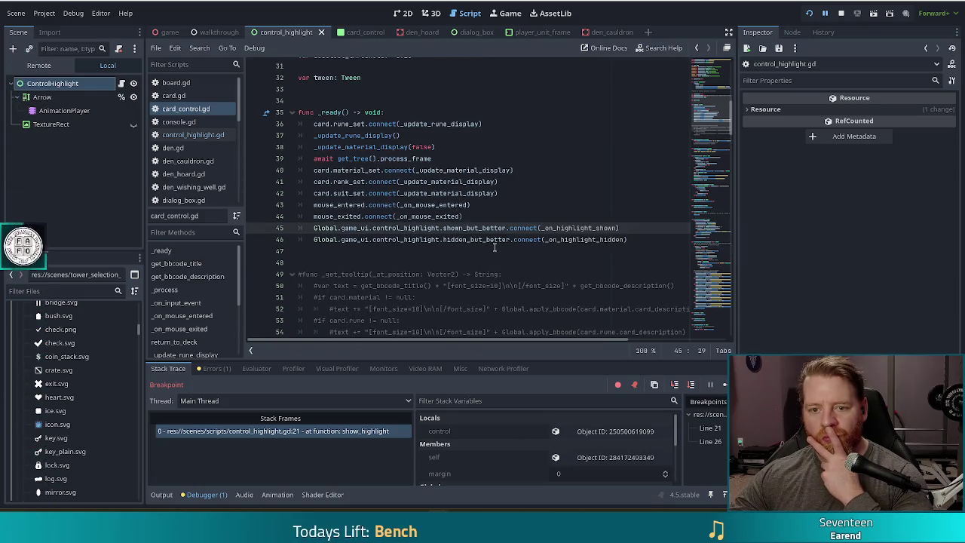
left_click(182, 134)
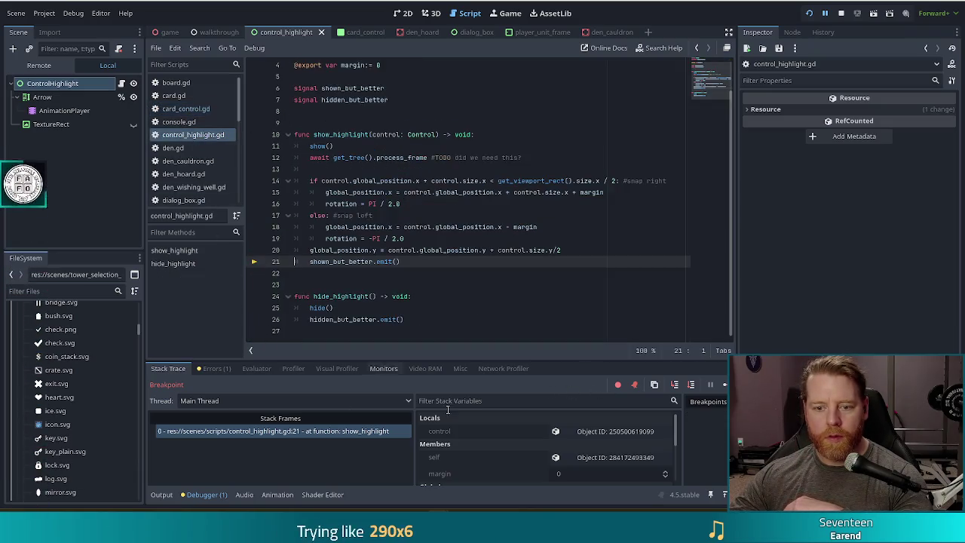
left_click(725, 385)
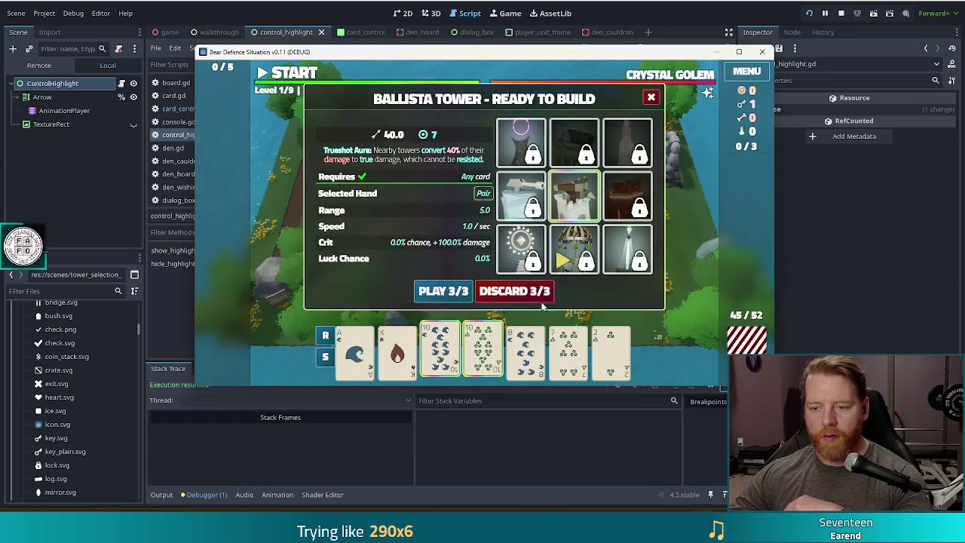
Reselect the pair of 10s, discard them, and select the 7 of Fire card.
left_click(441, 348)
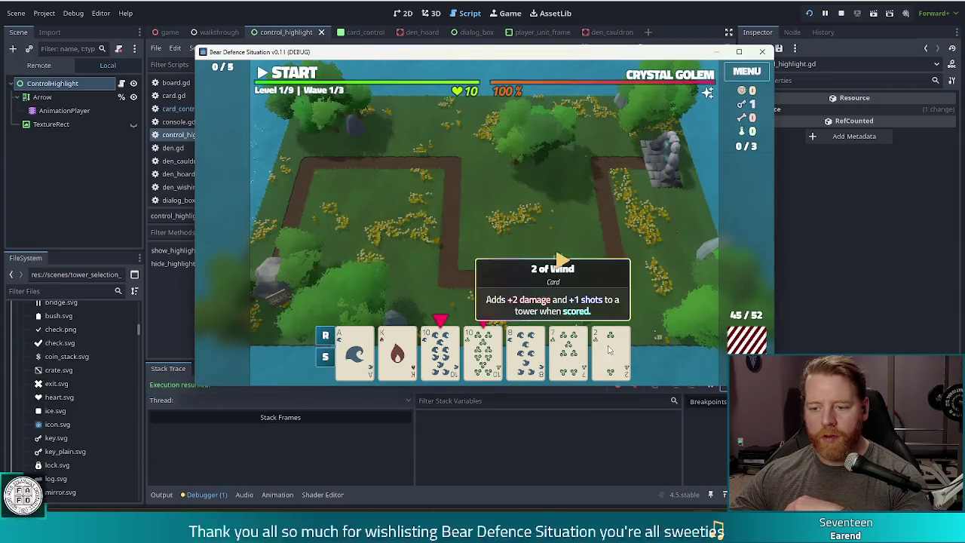
left_click(452, 335)
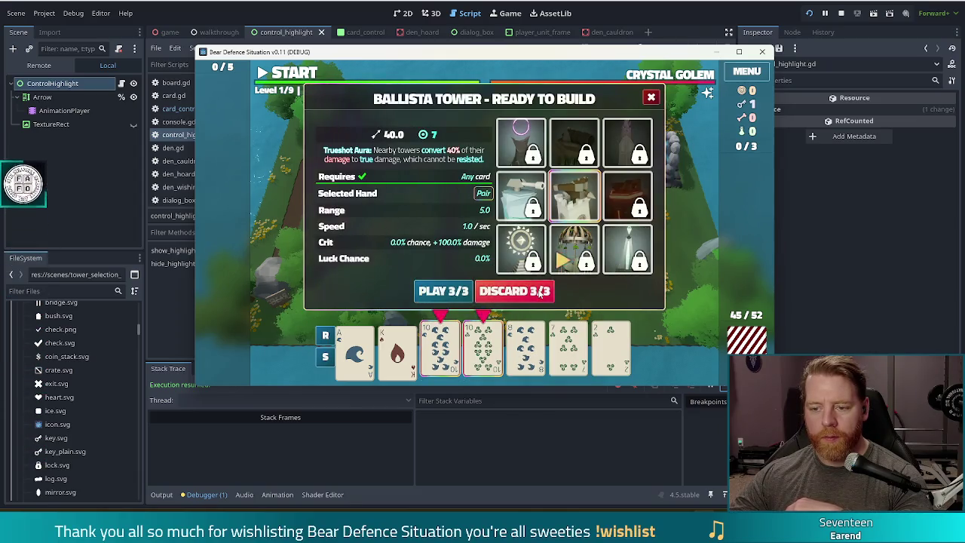
left_click(539, 288)
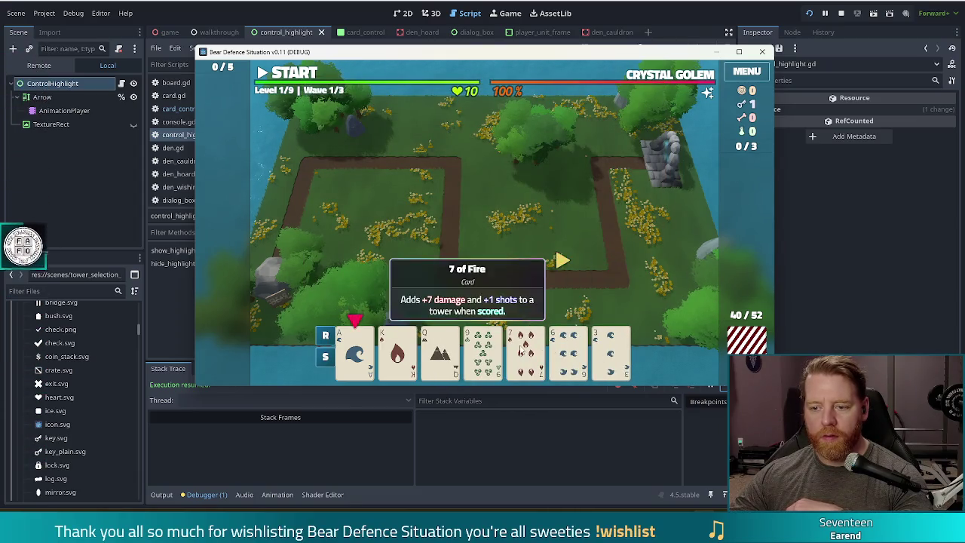
left_click(526, 351)
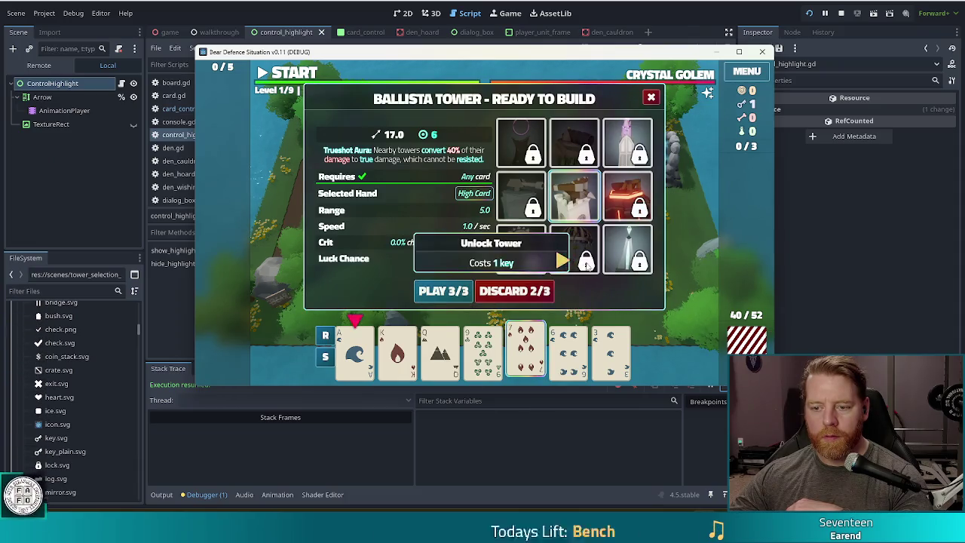
Check the editor's Output log for the printed hi lines.
left_click(170, 495)
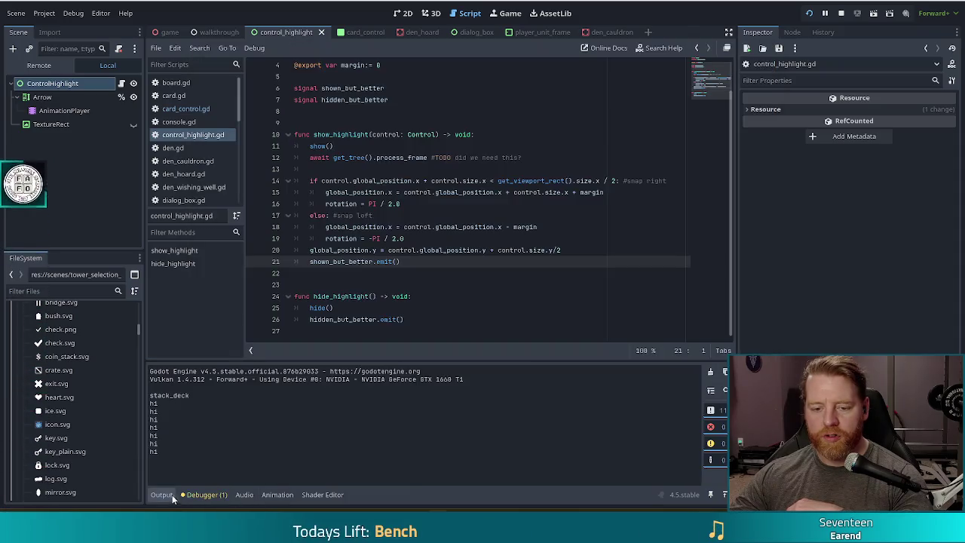
left_click_drag(139, 397, 151, 403)
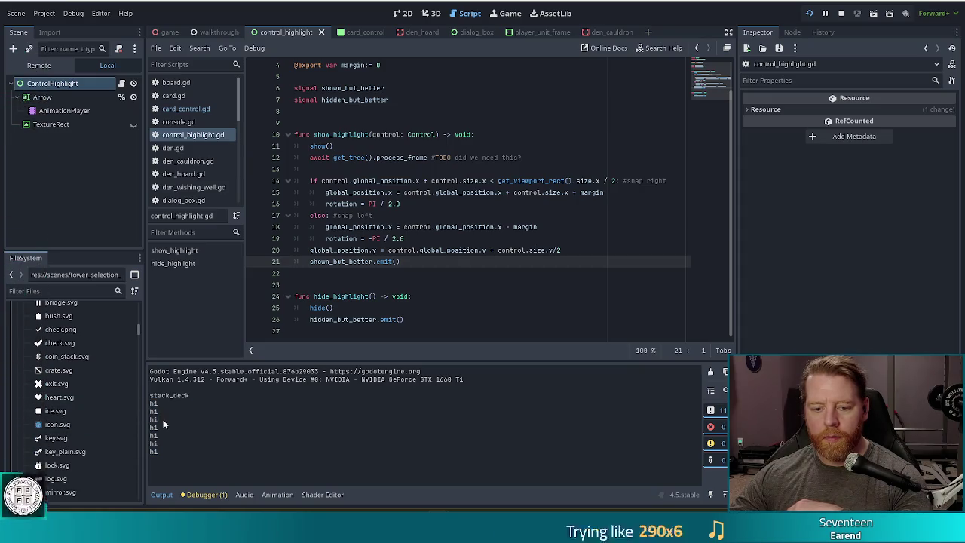
left_click(210, 435)
In the game, choose the Wind Tower, dismiss the tutorial message, and close the build panel.
key("alt+Tab")
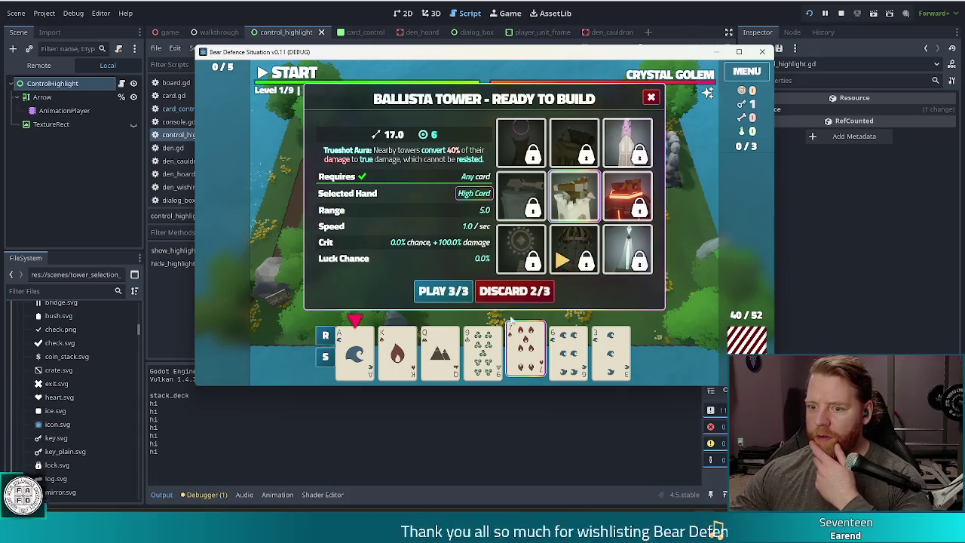
mouse_move(532, 345)
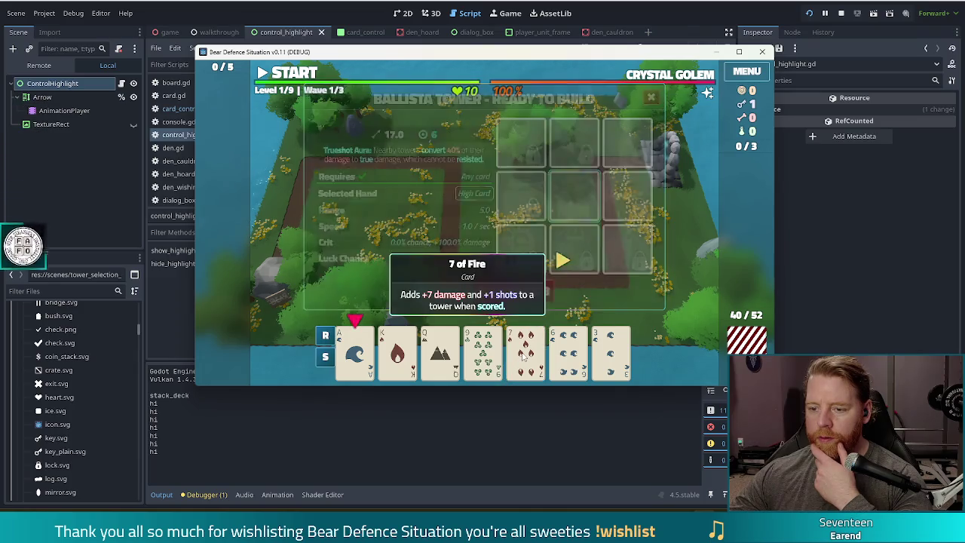
left_click(582, 262)
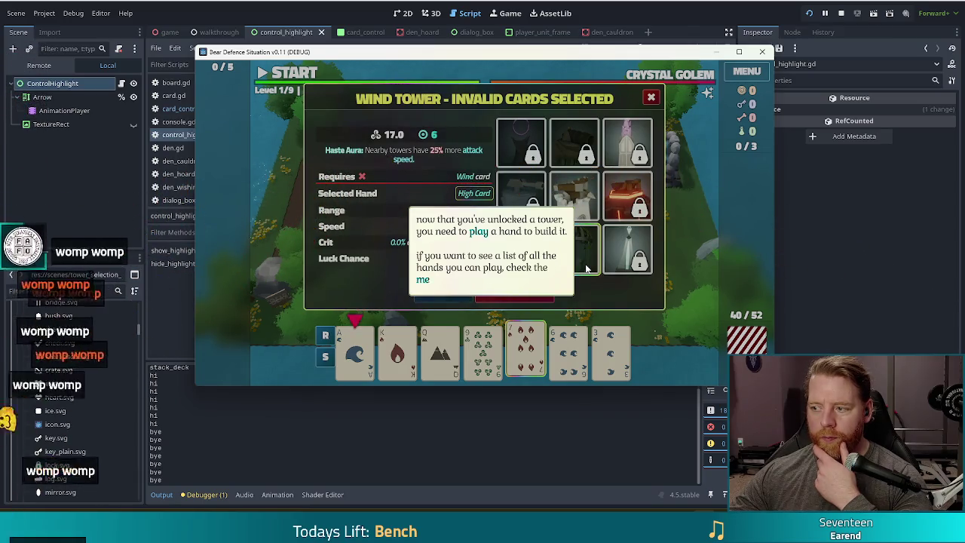
left_click(654, 305)
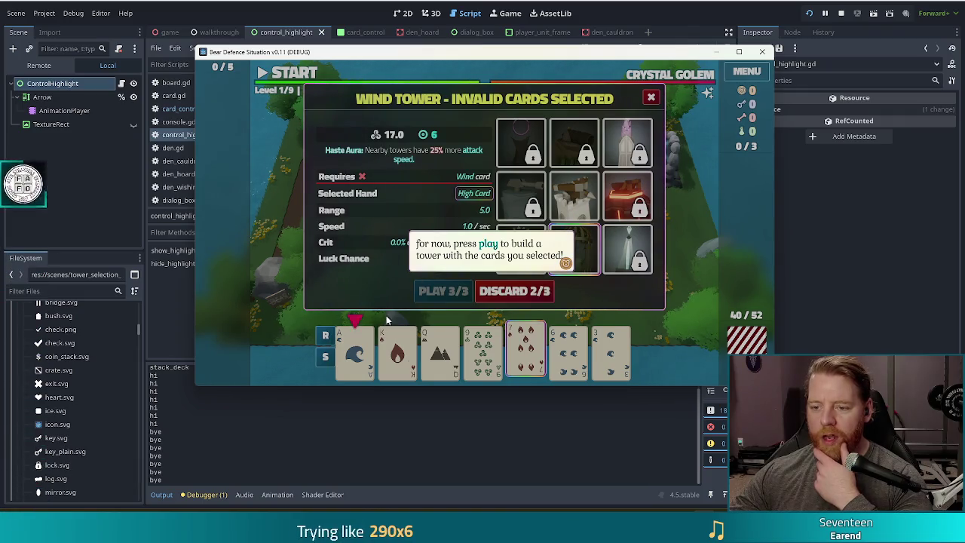
left_click(621, 290)
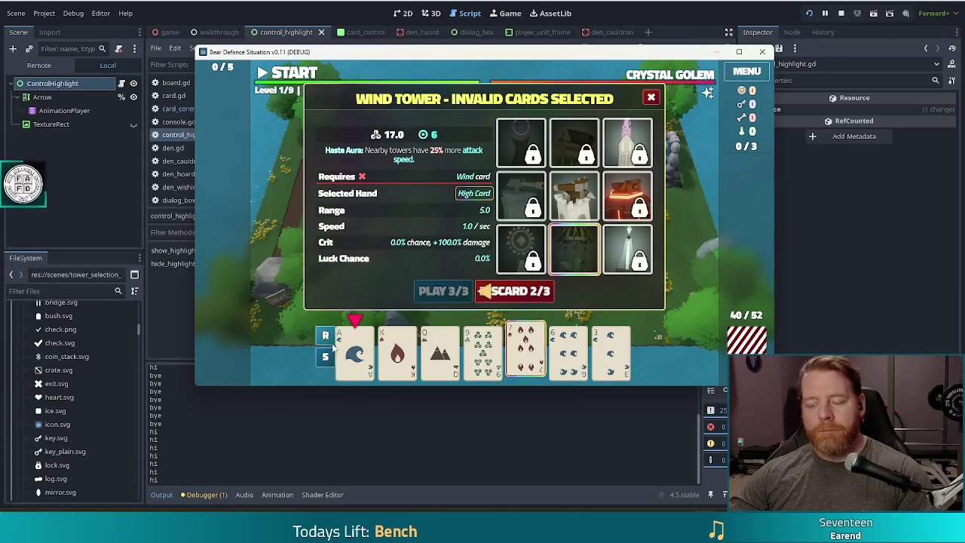
left_click(526, 351)
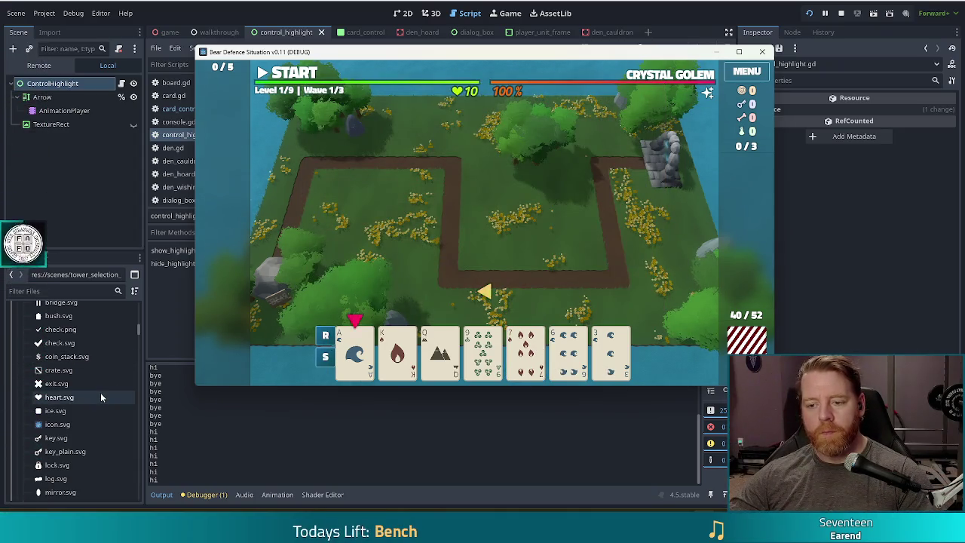
Select the 7 of Fire card, play while hi/bye lines log, then stop the game.
left_click(526, 351)
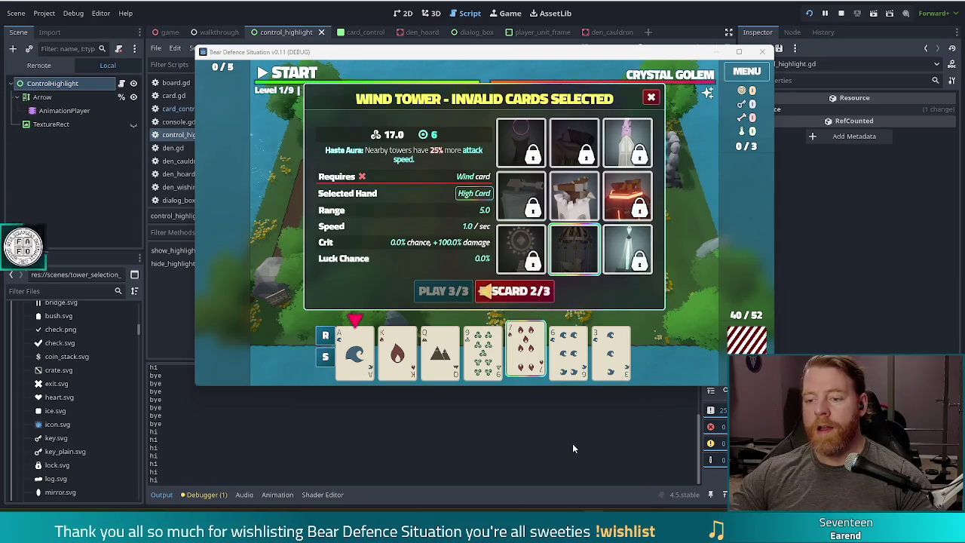
left_click(841, 15)
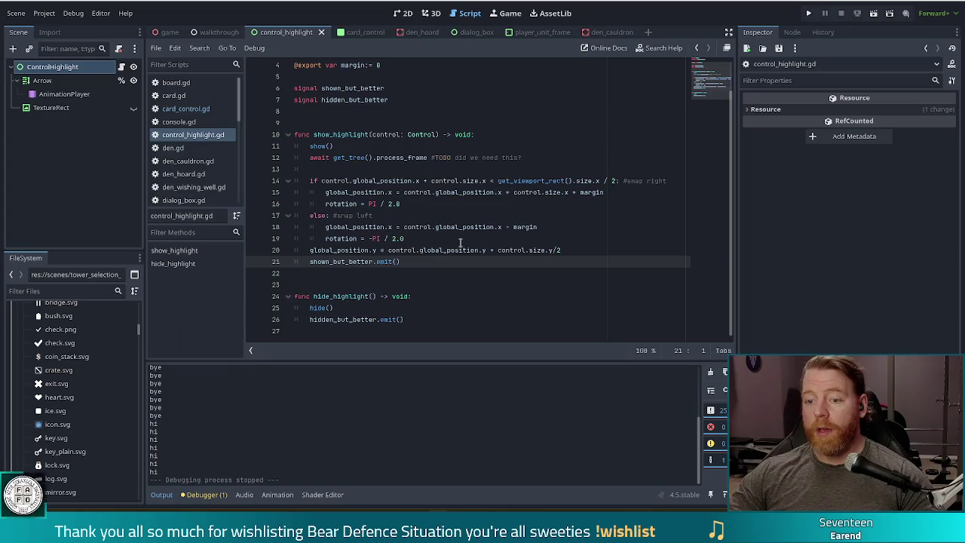
Open card_control.gd at the highlight handlers and select the print("hi") statement on line 201.
left_click(157, 110)
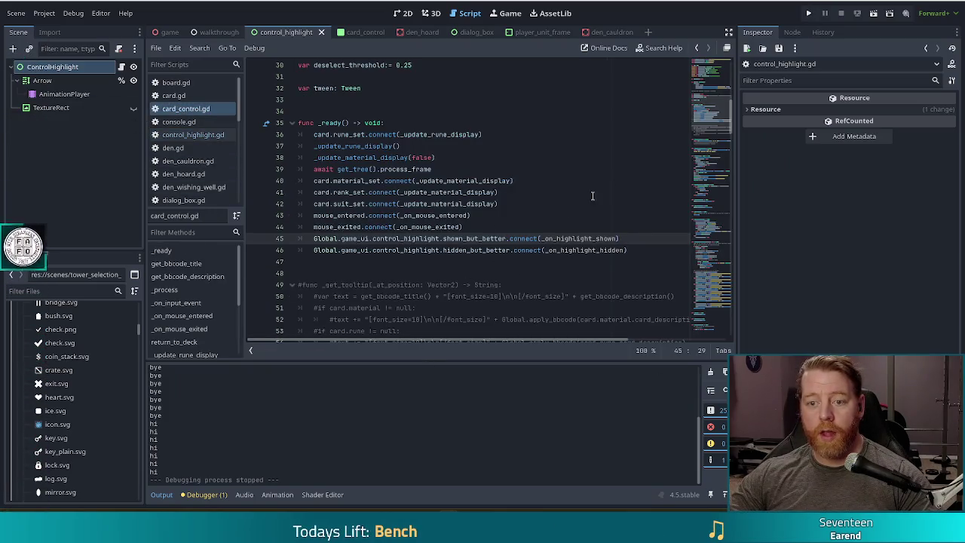
scroll(468, 257, "down", 20)
left_click(383, 283)
left_click(400, 258)
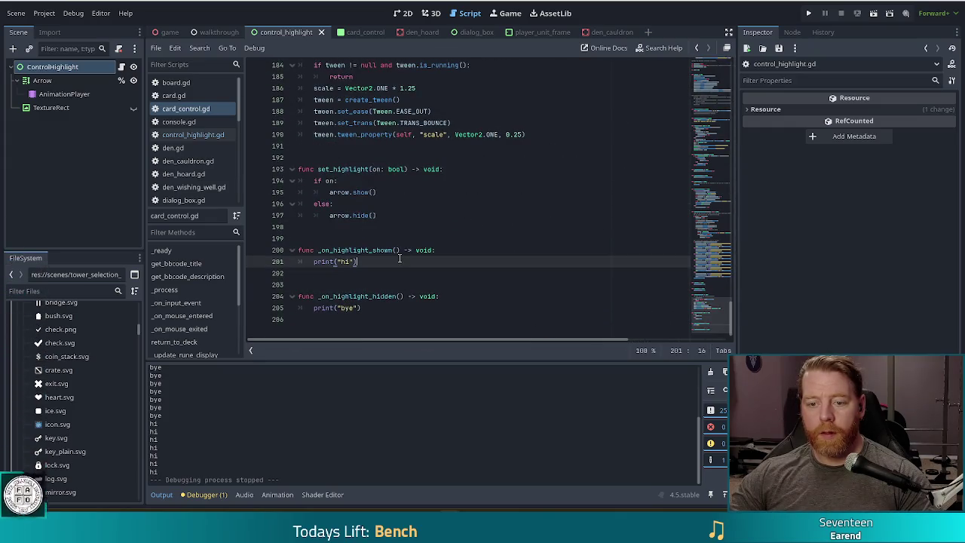
left_click_drag(374, 261, 310, 261)
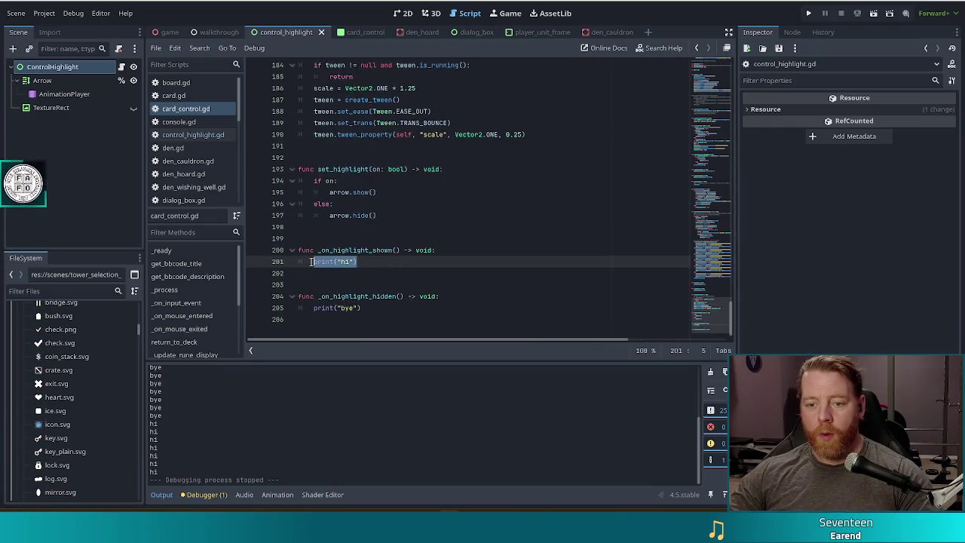
mouse_move(314, 259)
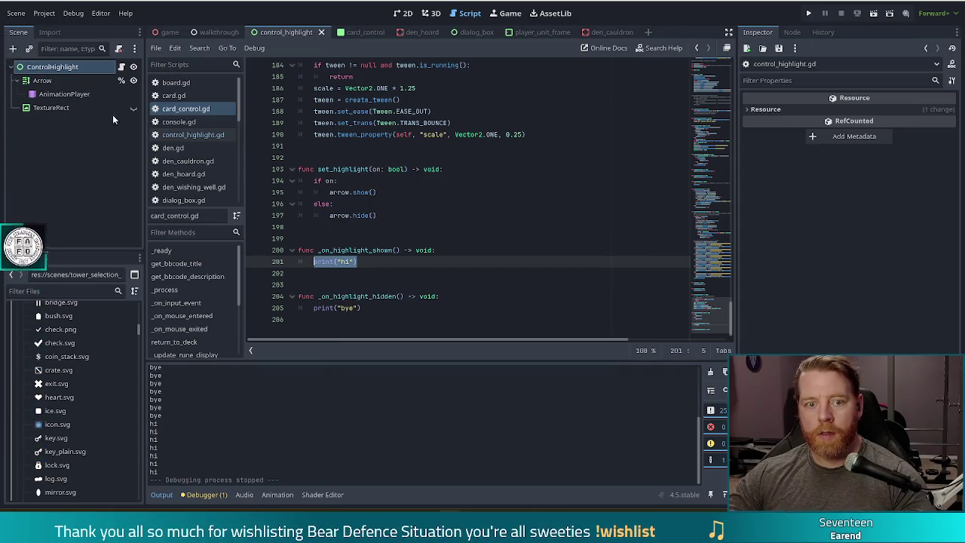
Inspect the AnimationPlayer's tracks, then select the hi and bye prints on lines 201 and 205.
left_click(64, 93)
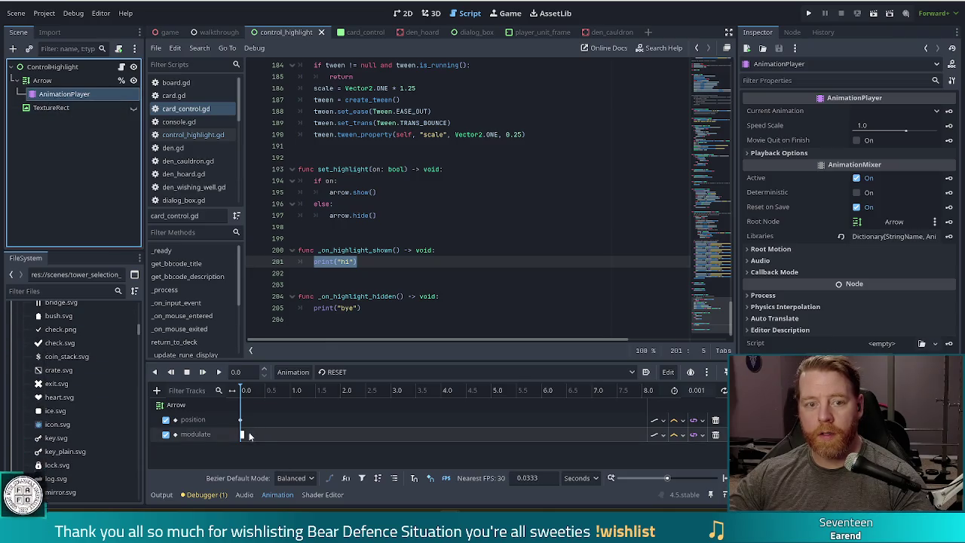
left_click(374, 262)
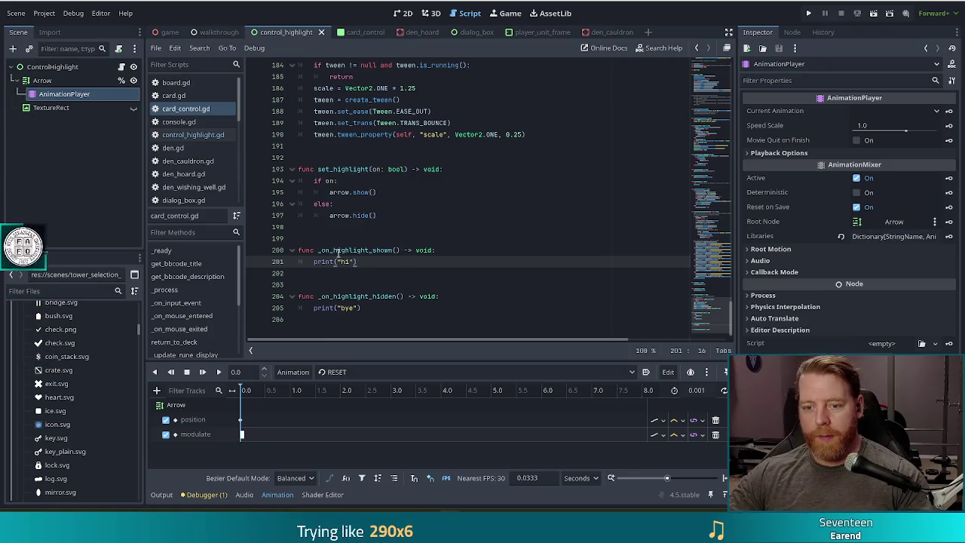
left_click_drag(376, 262, 314, 261)
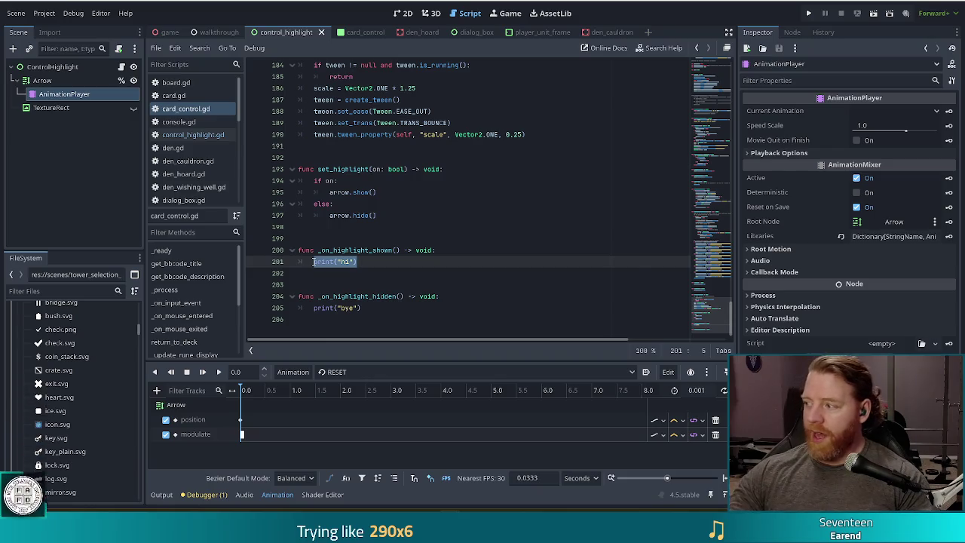
mouse_move(313, 262)
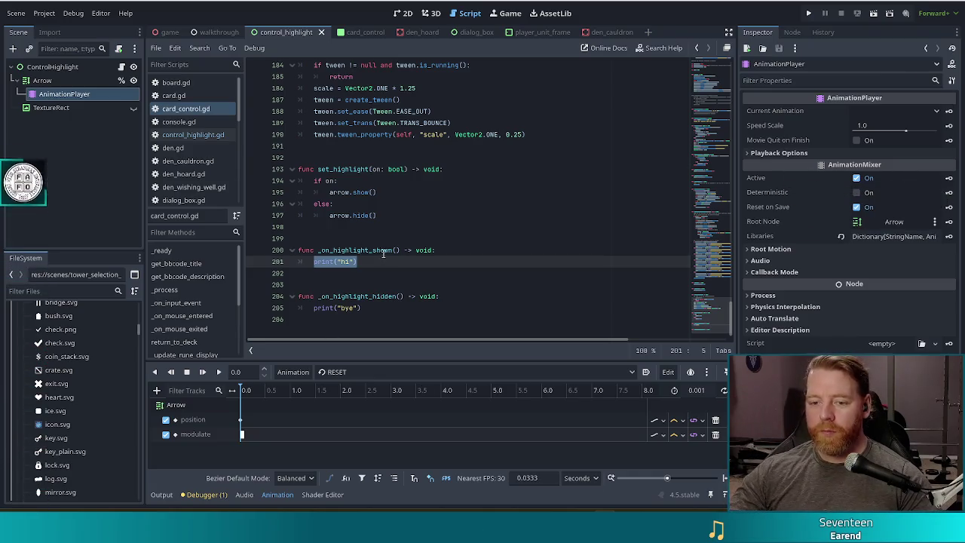
left_click(383, 262)
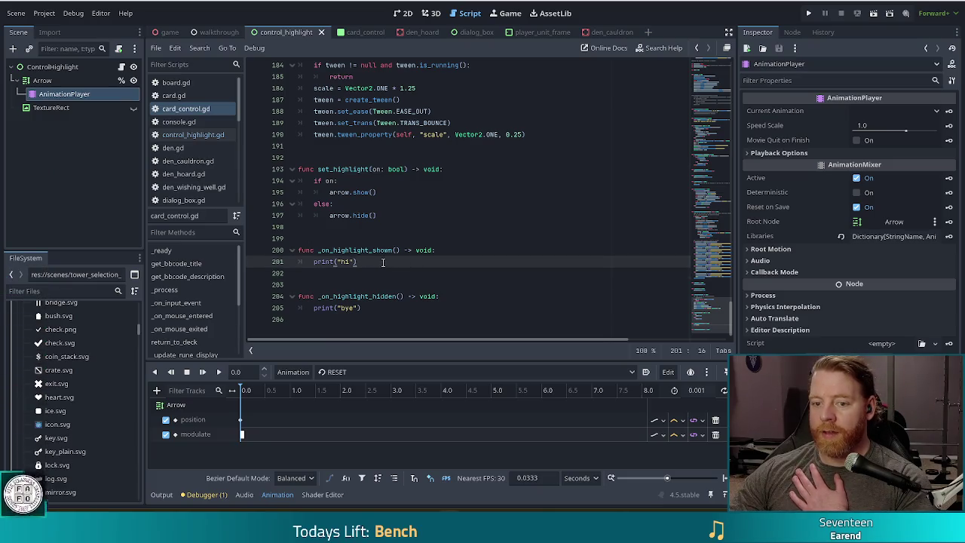
left_click_drag(383, 262, 314, 261)
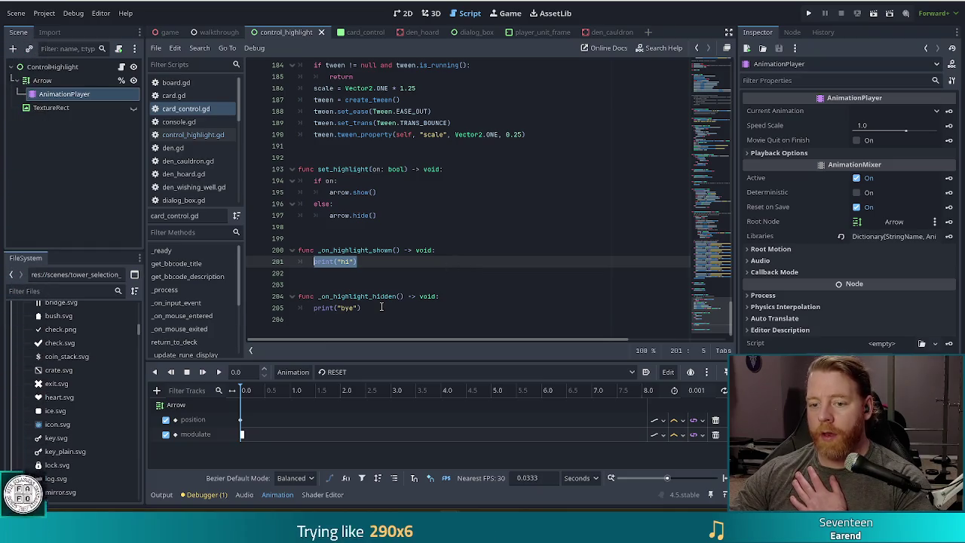
left_click_drag(382, 307, 315, 308)
Replace print("hi") on line 201 with arrow.hide() and save card_control.gd.
left_click(363, 261)
key("shift+Home")
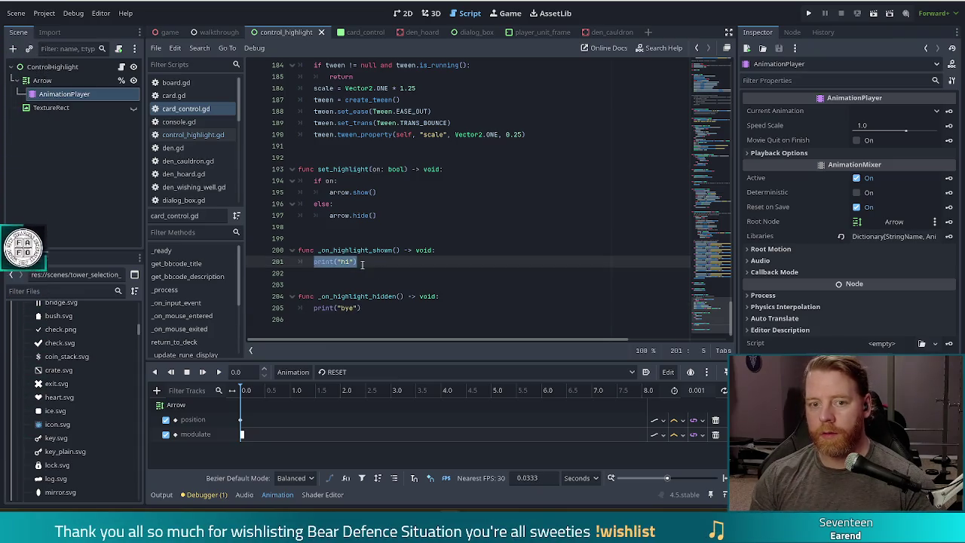
type("arr")
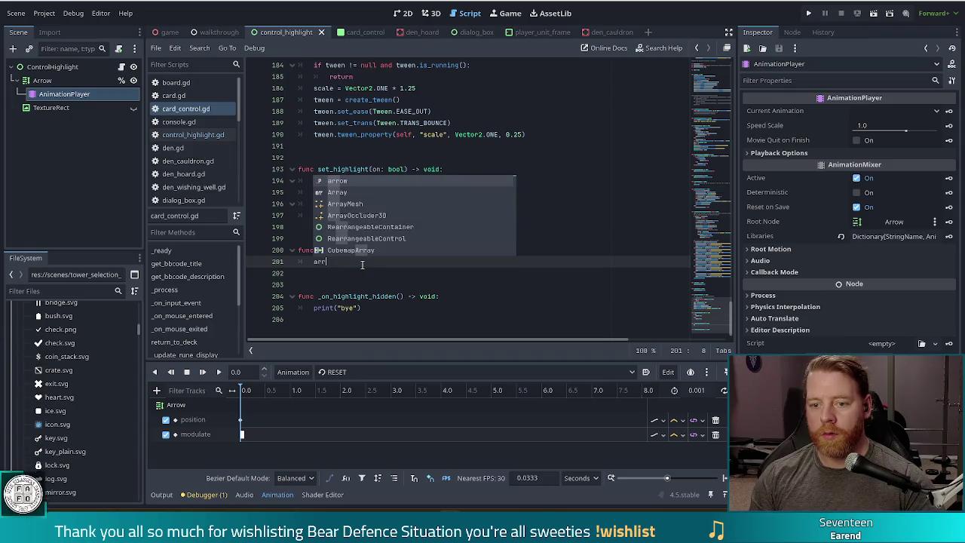
key("Return")
type(".")
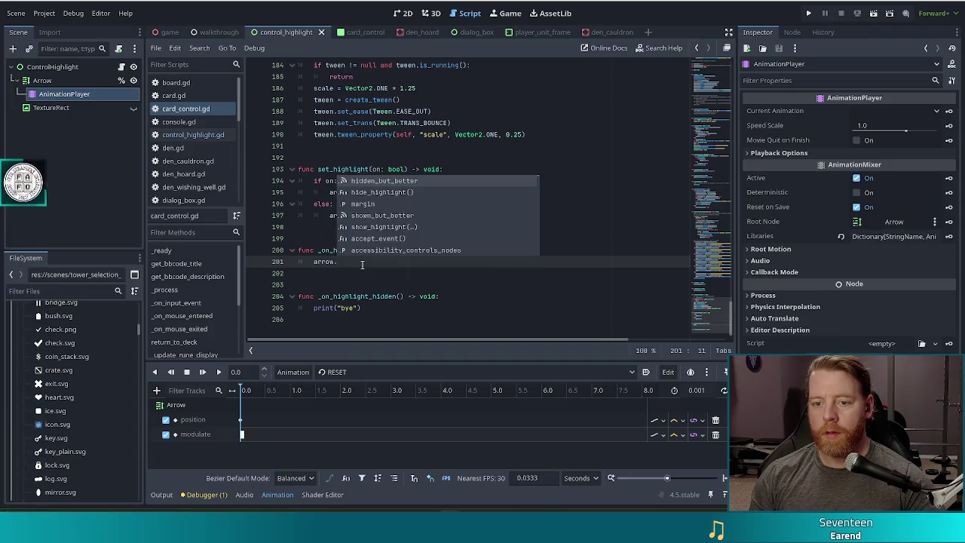
type("hide")
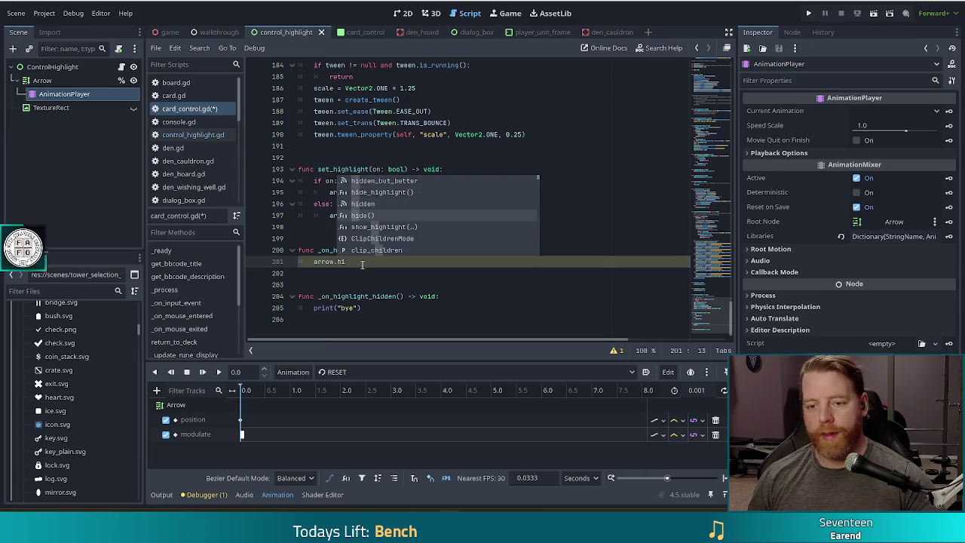
key("Return")
key("ctrl+s")
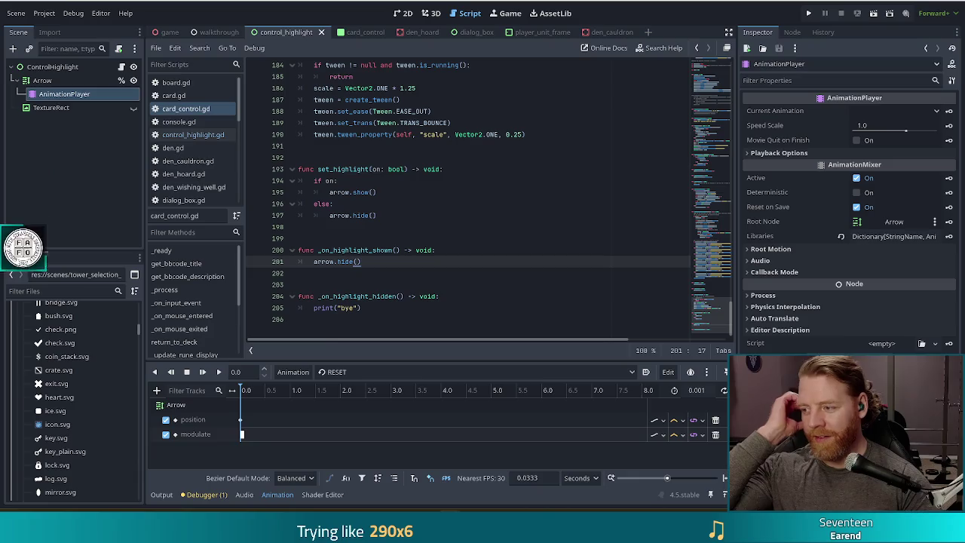
left_click_drag(362, 308, 294, 308)
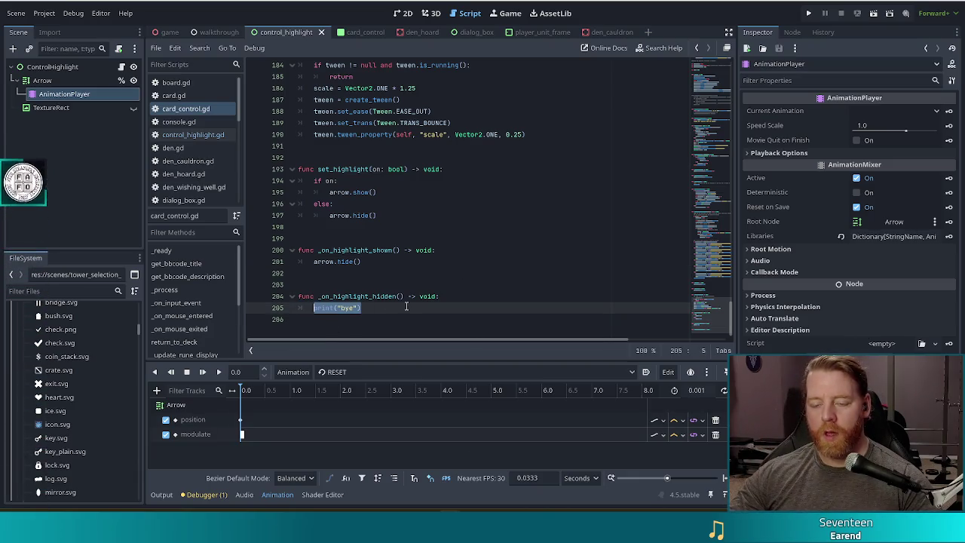
Replace print("bye") on line 205 with 'if Global.highlight_enabled:' and scroll through the script.
type("if ")
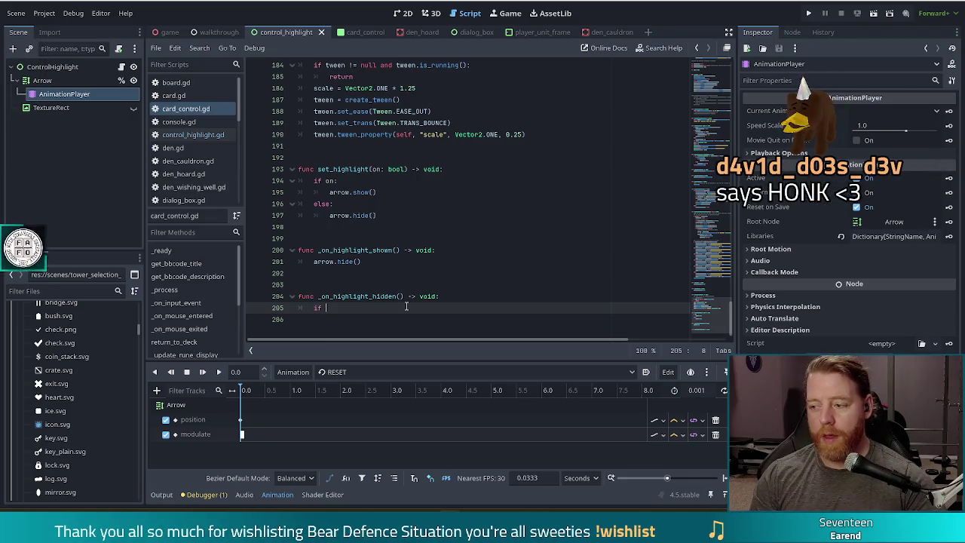
type("Glo")
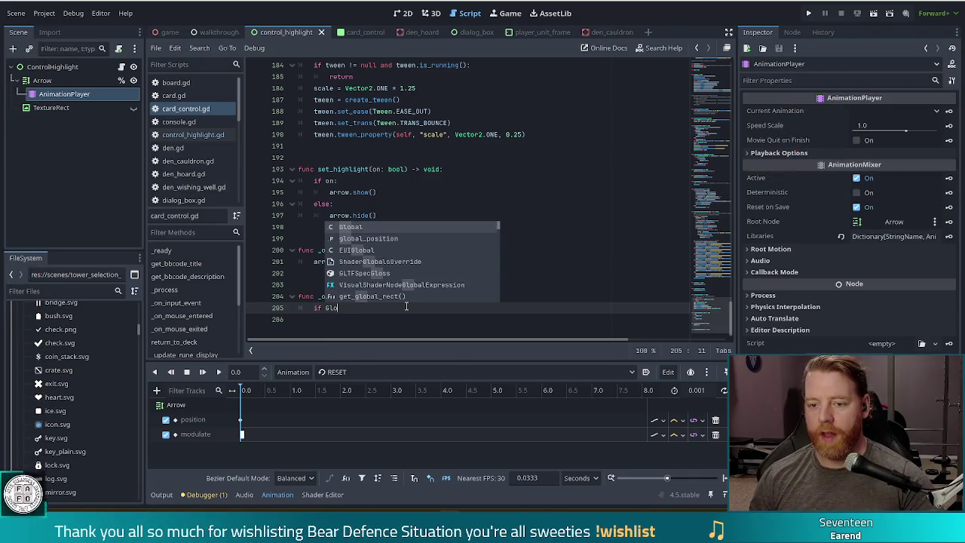
type("bal.h")
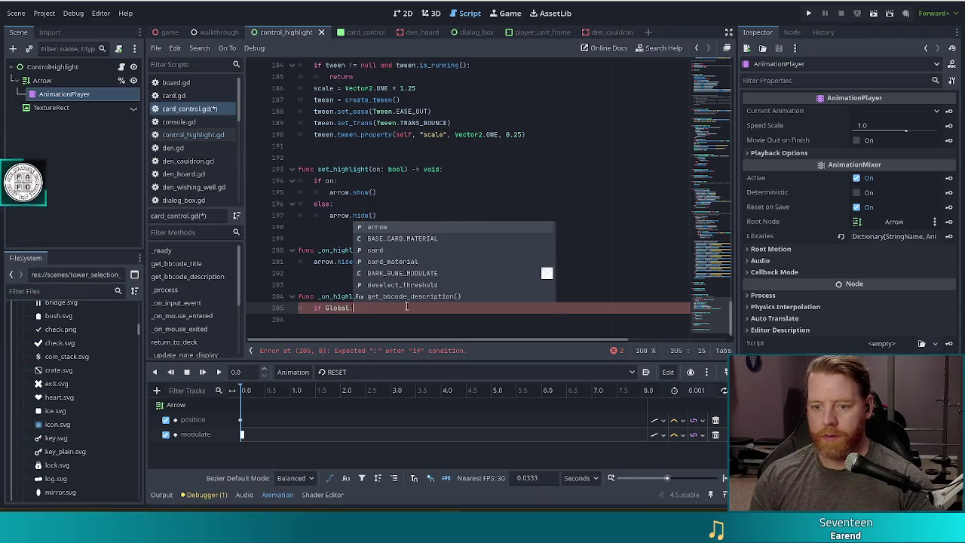
key("Return")
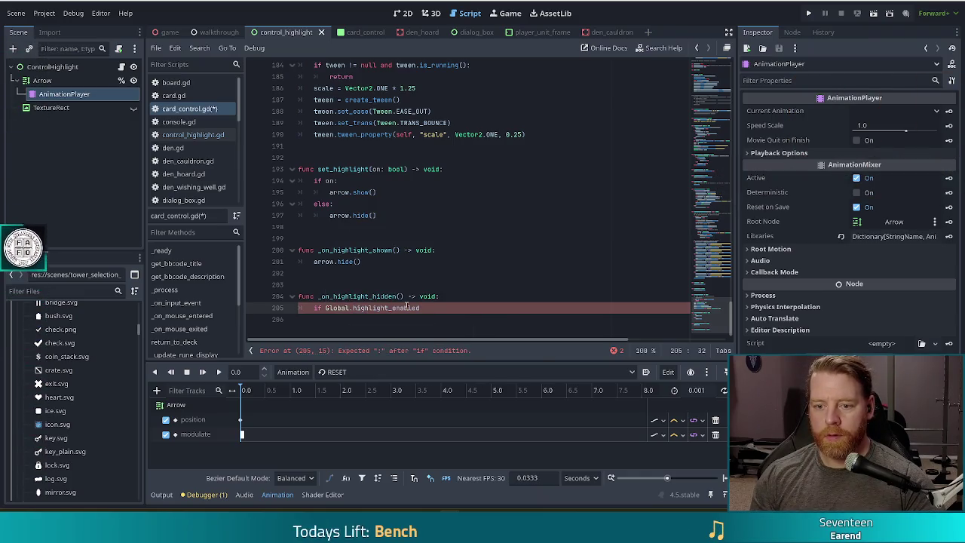
key("Return")
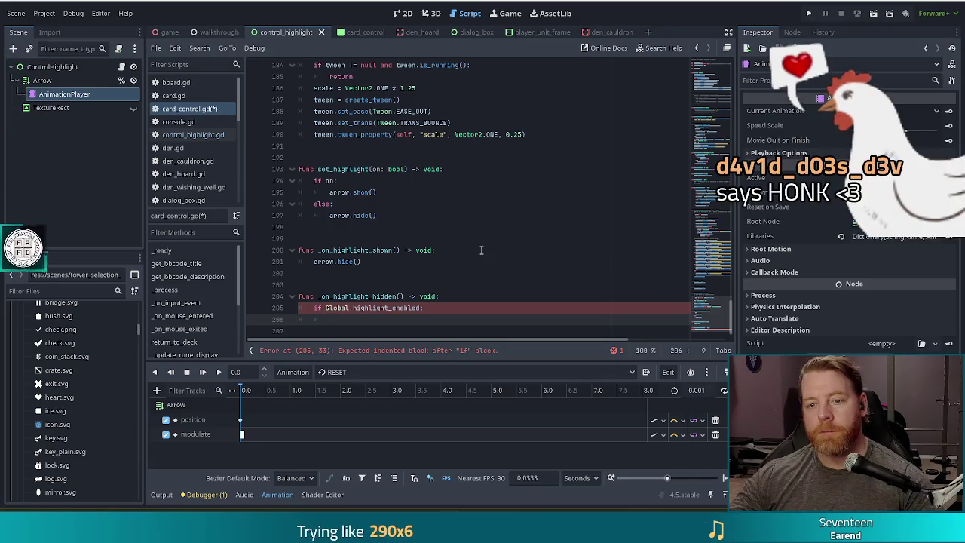
scroll(482, 249, "up", 5)
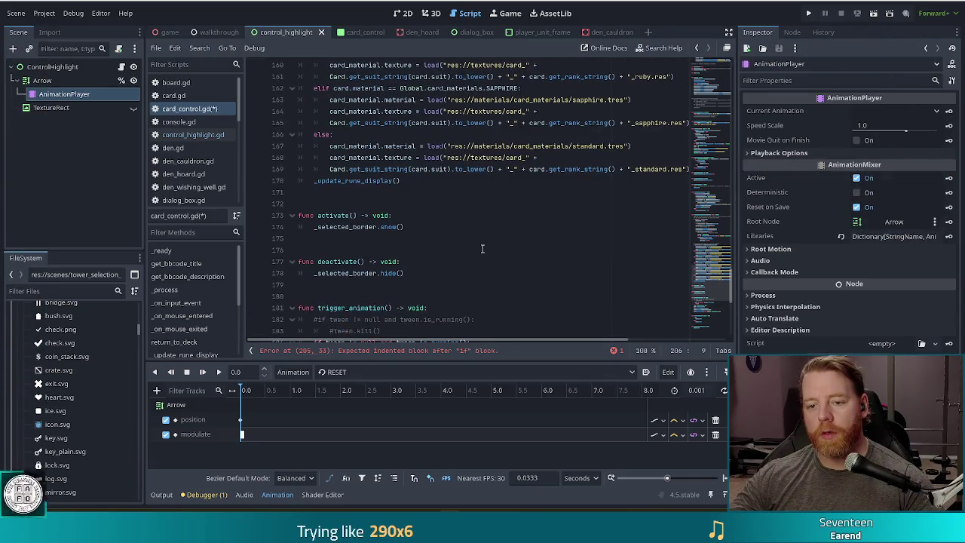
scroll(482, 250, "up", 10)
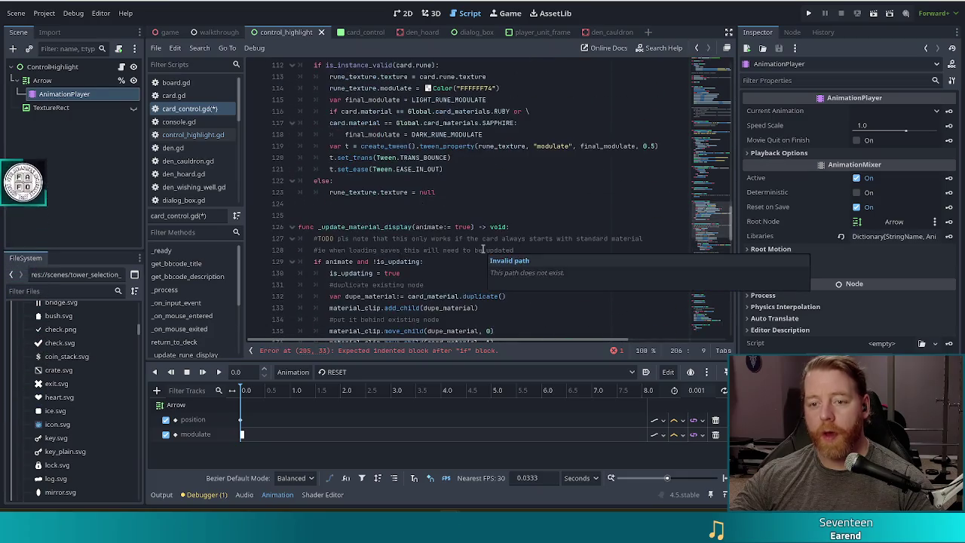
scroll(483, 249, "up", 6)
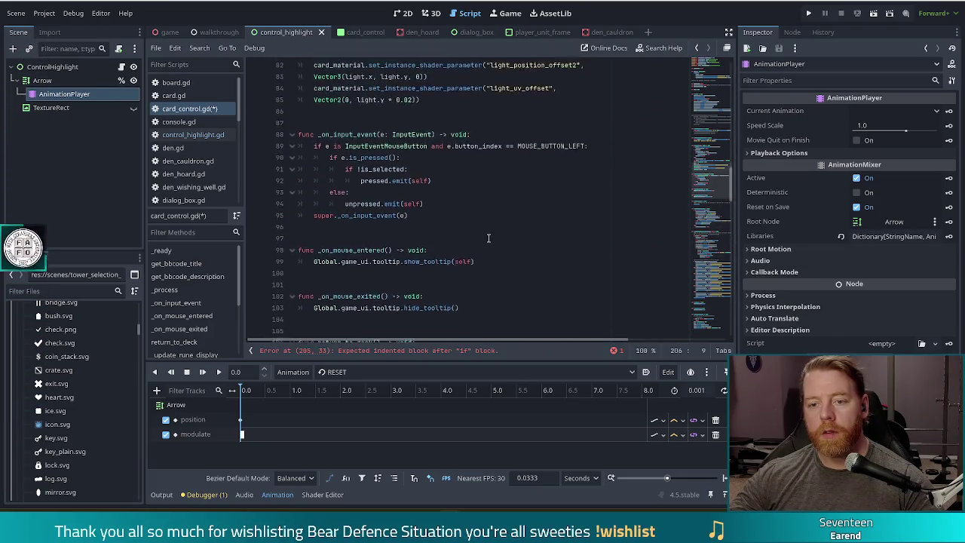
scroll(488, 238, "up", 1)
scroll(491, 228, "up", 3)
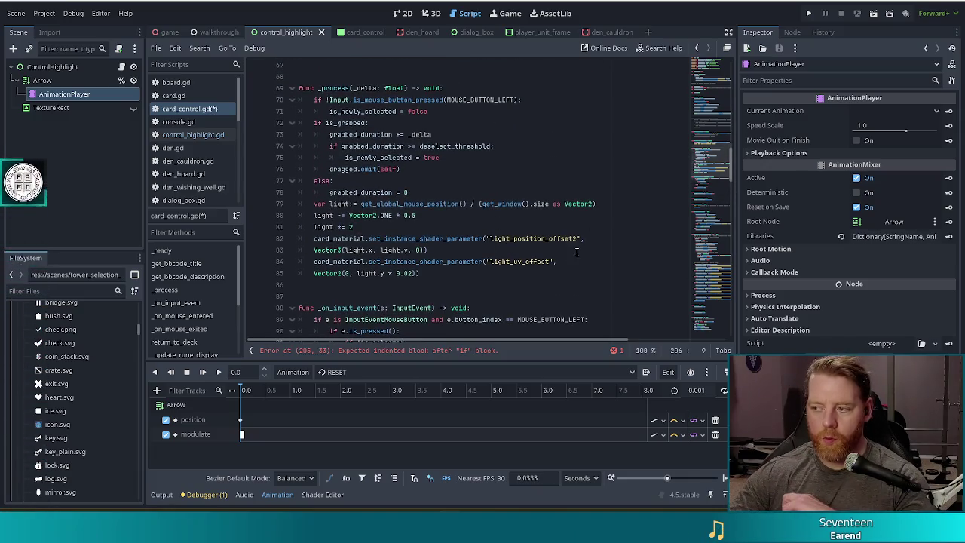
mouse_move(720, 162)
left_mouse_down()
mouse_move(723, 80)
mouse_move(721, 347)
left_mouse_up()
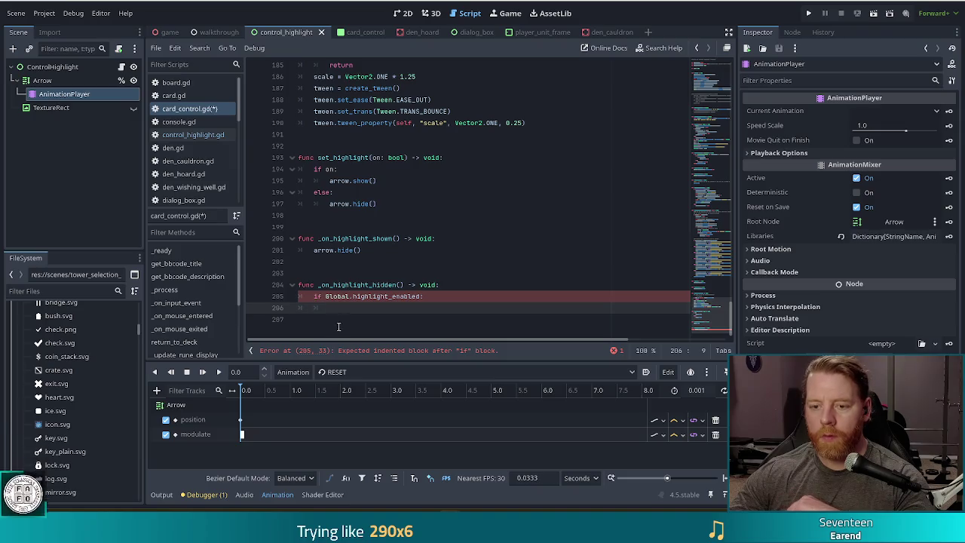
left_click_drag(363, 250, 310, 250)
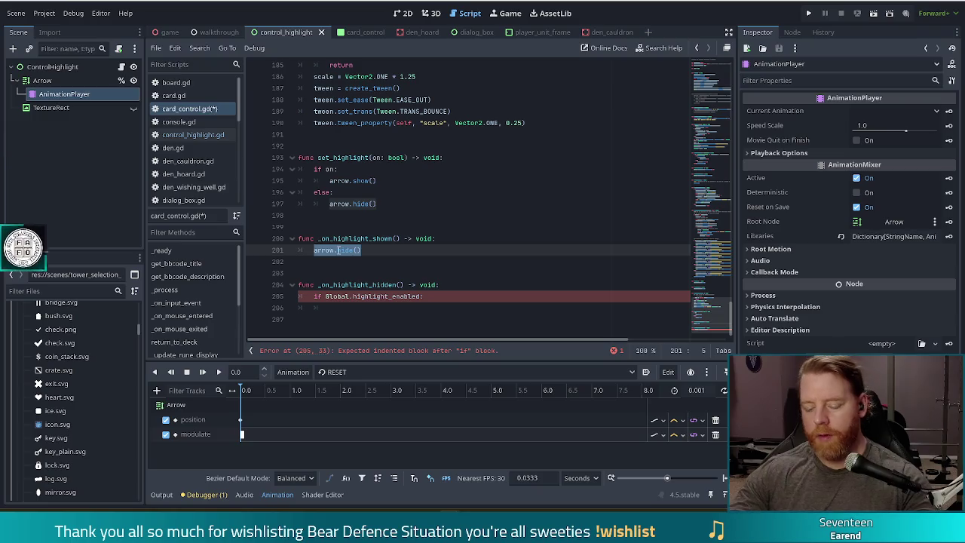
Write arrow.self_modulate = Color.TRANSPARENT on line 201.
type("arrow.sle")
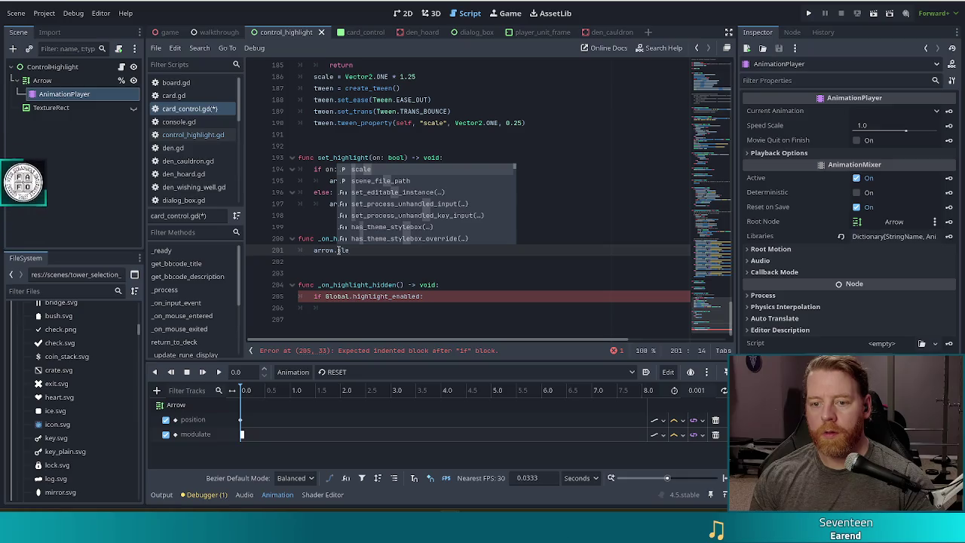
key("Down")
key("Down")
key("Down")
key("Return")
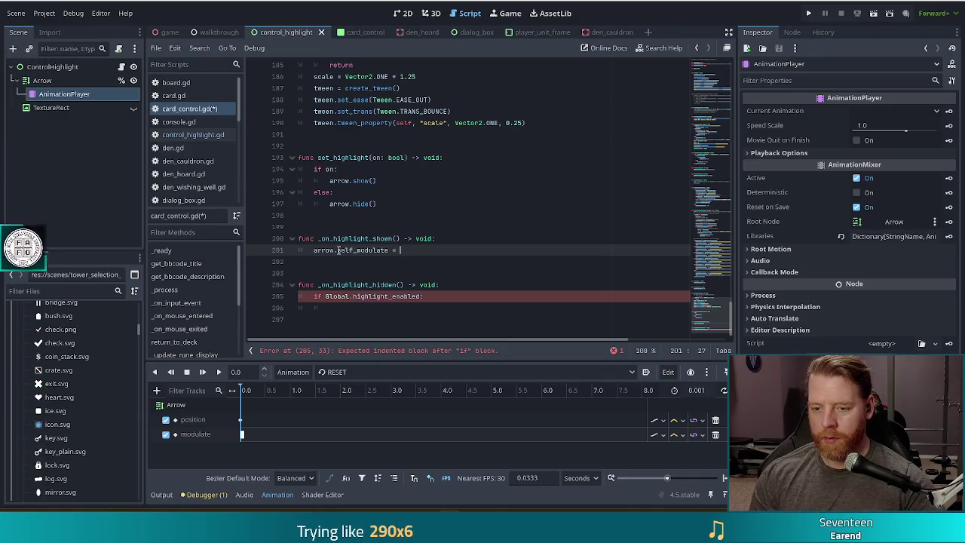
type("Color.tr")
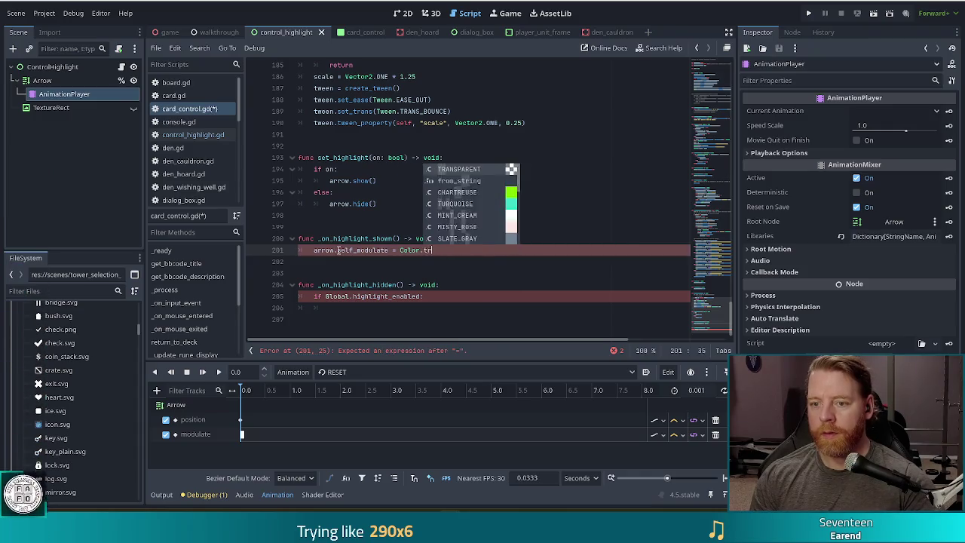
key("Return")
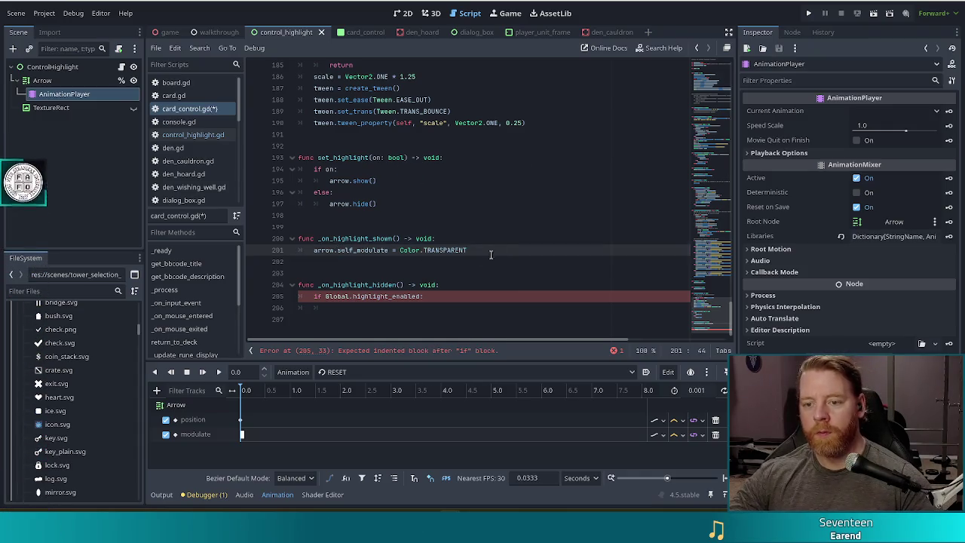
Copy that line over line 205, change it to Color.WHITE, and run the project.
key("shift+Up")
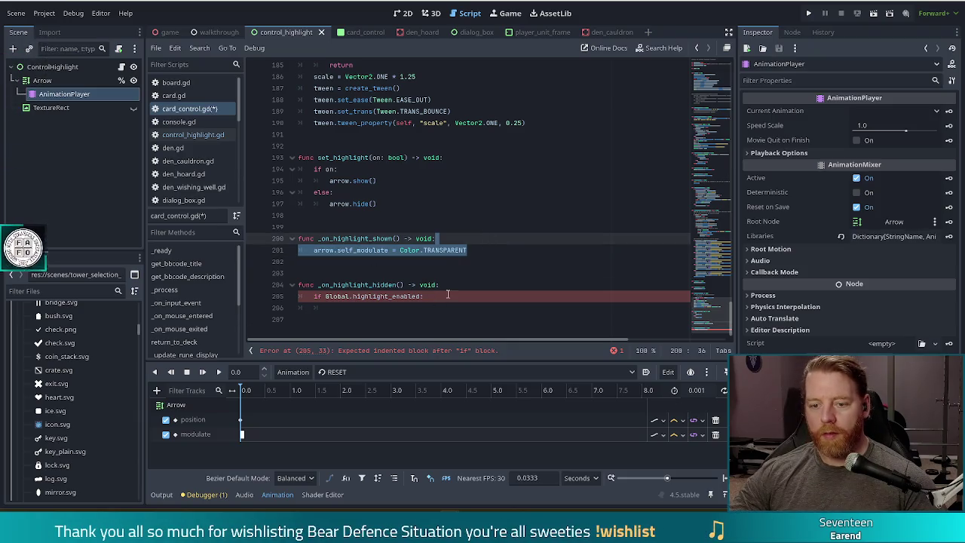
key("ctrl+c")
left_click_drag(432, 304, 437, 293)
key("ctrl+v")
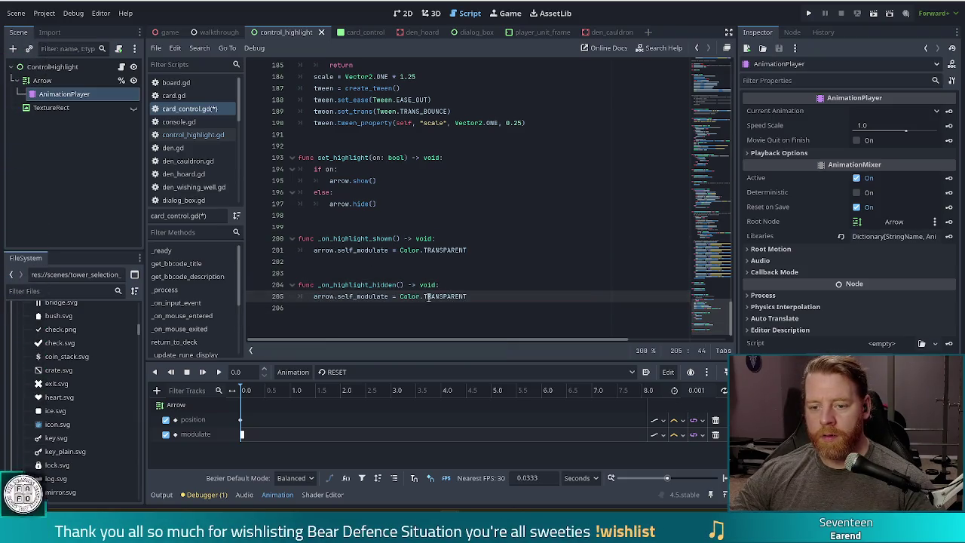
double_click(444, 296)
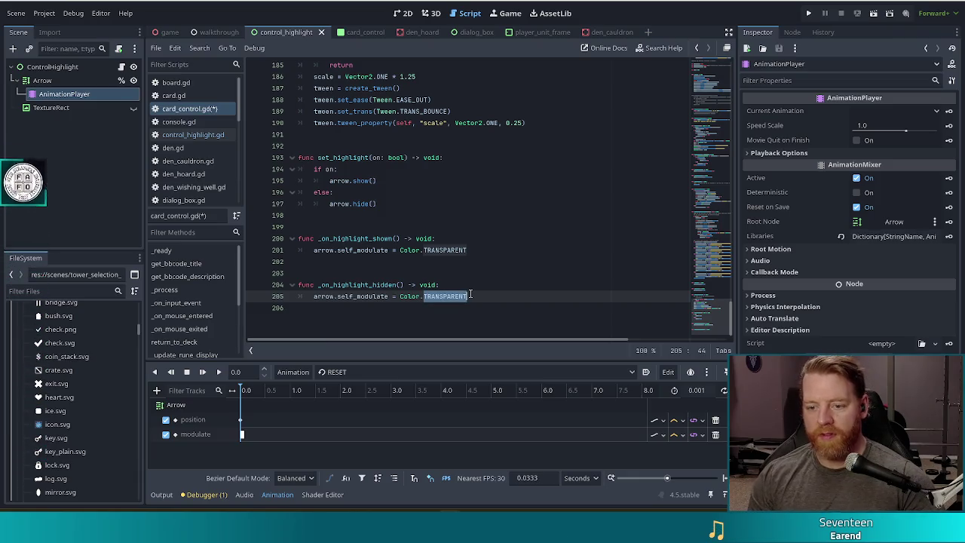
type("WHITE")
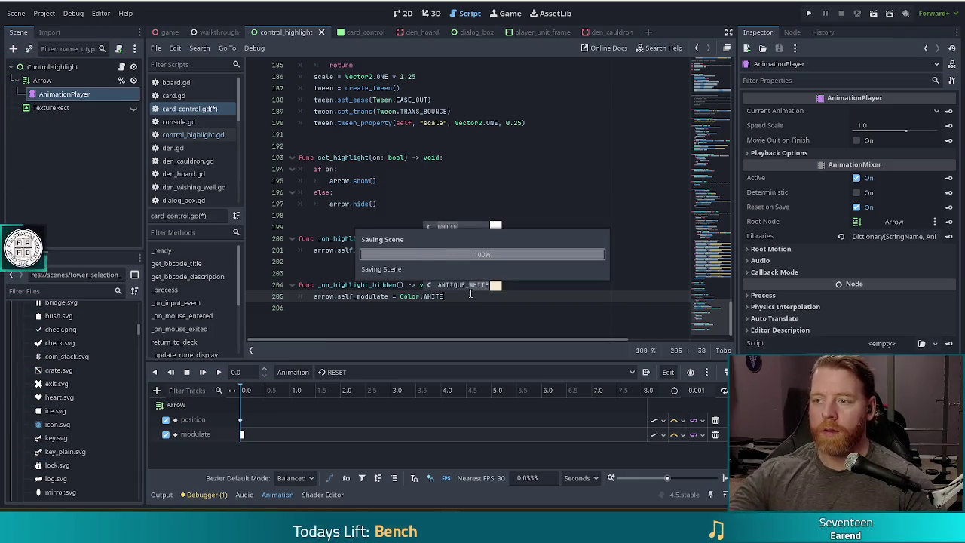
left_click(395, 250)
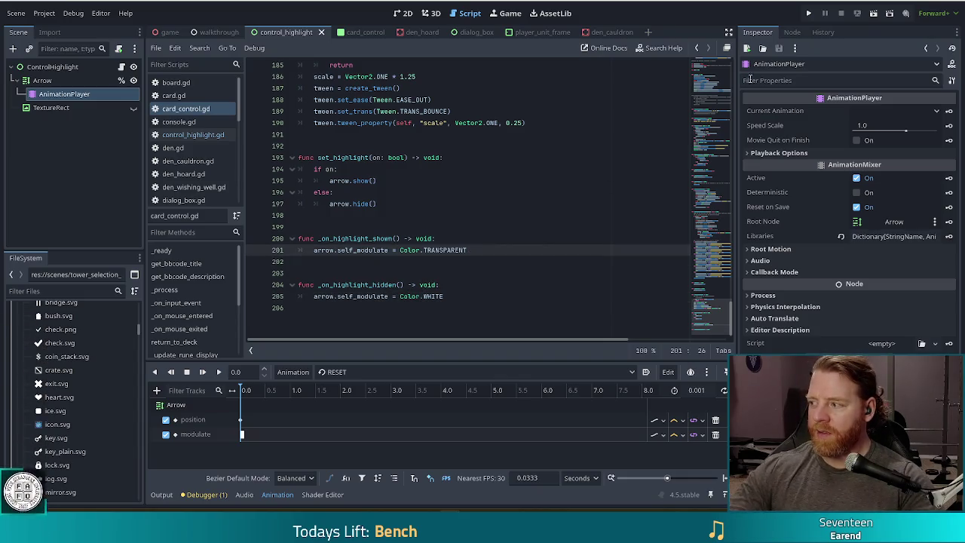
left_click(808, 12)
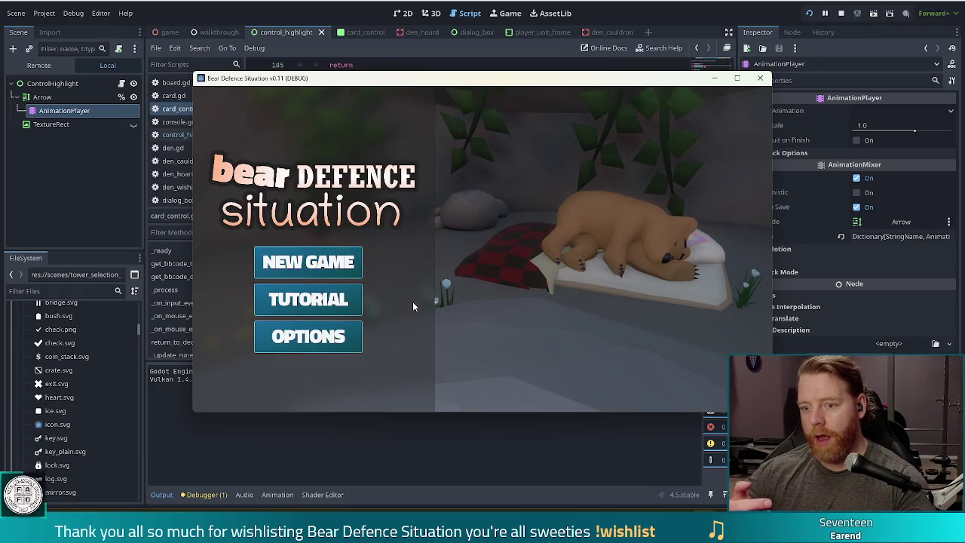
Start the Tutorial, click through the welcome dialogs, and buy the Key in the shop.
left_click(300, 302)
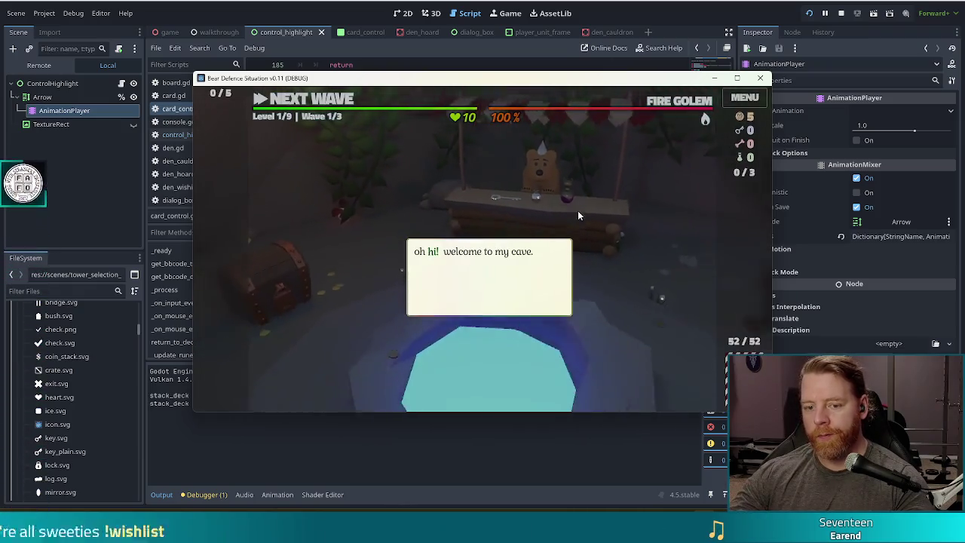
left_click(590, 196)
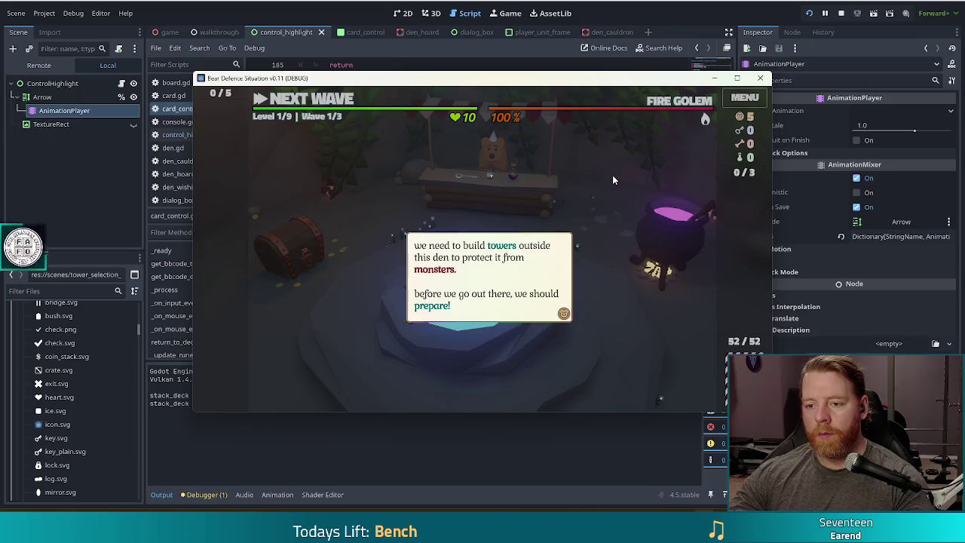
left_click(613, 175)
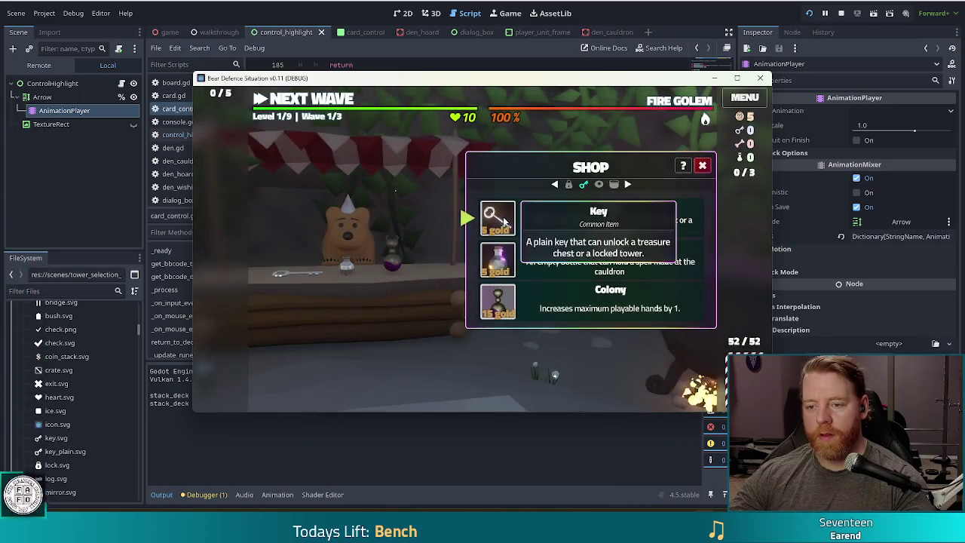
left_click(499, 219)
left_click(305, 99)
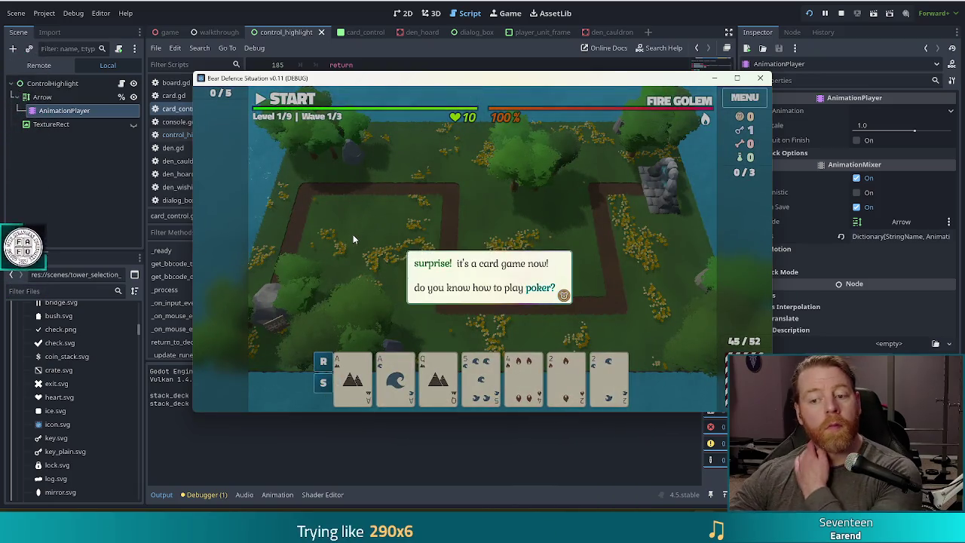
left_click(291, 304)
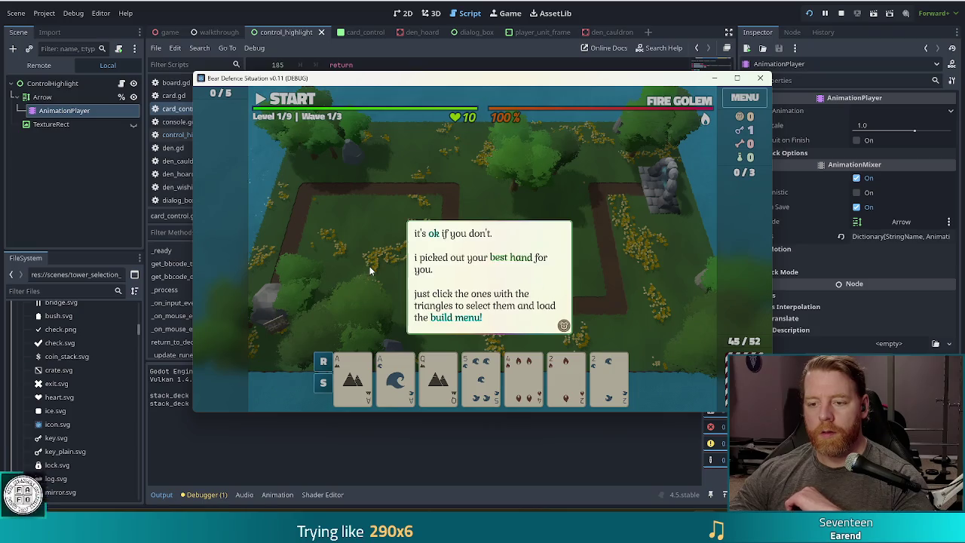
left_click(343, 260)
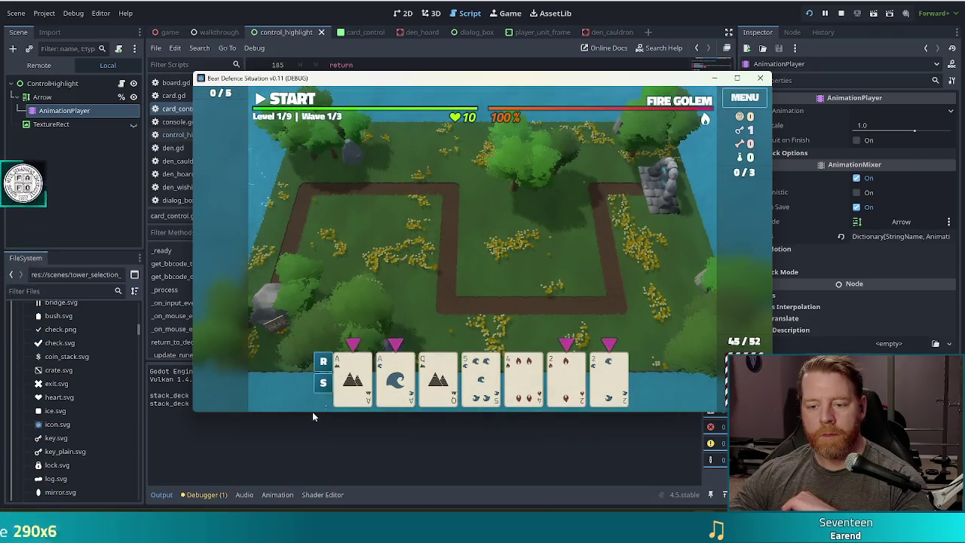
Select Ace of Earth, Ace of Water, 2 of Fire, 2 of Water, and unlock the earth tower.
left_click(353, 377)
left_click(396, 377)
left_click(567, 385)
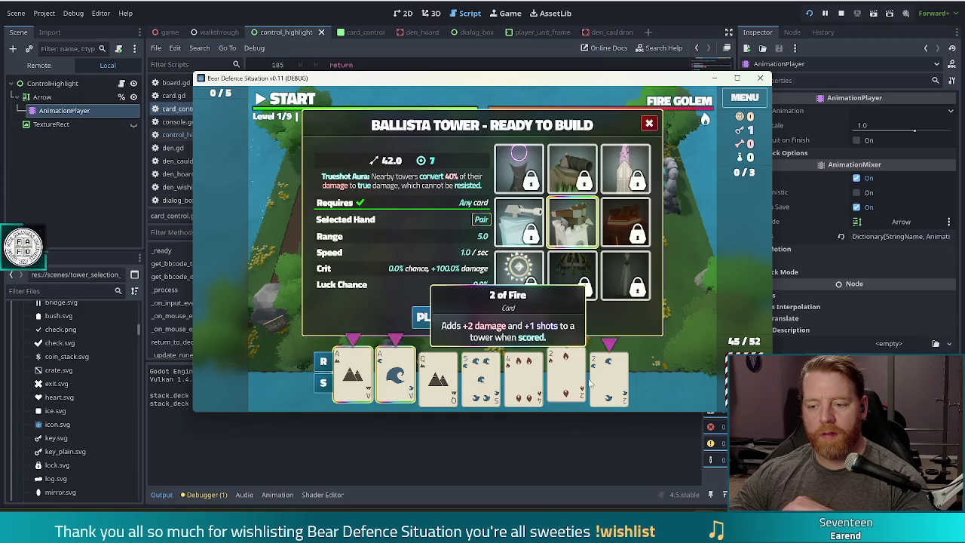
left_click(595, 381)
left_click(656, 323)
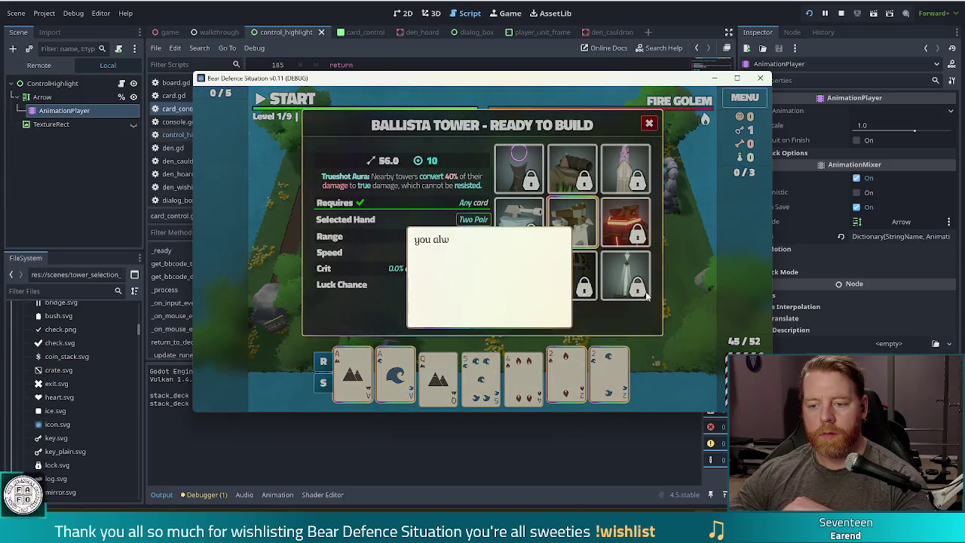
left_click(483, 286)
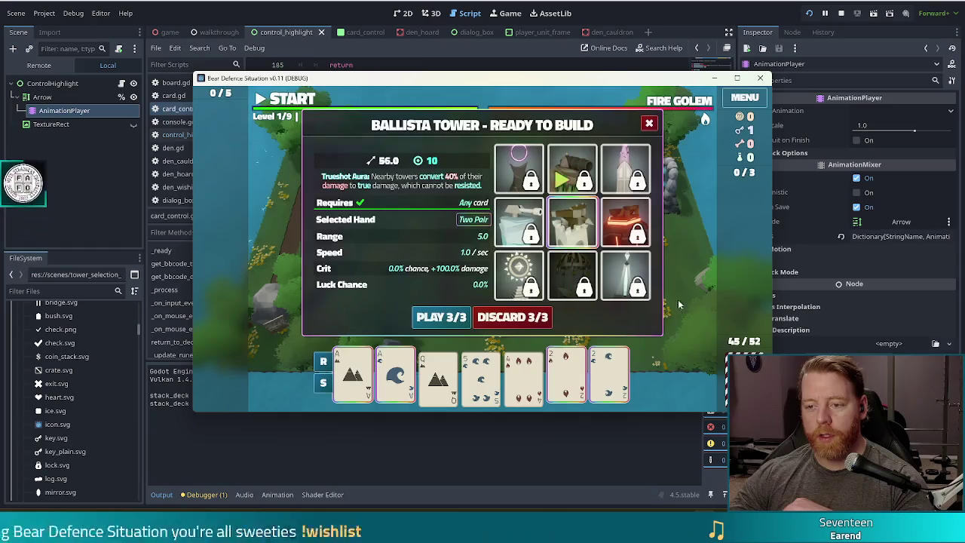
left_click(582, 181)
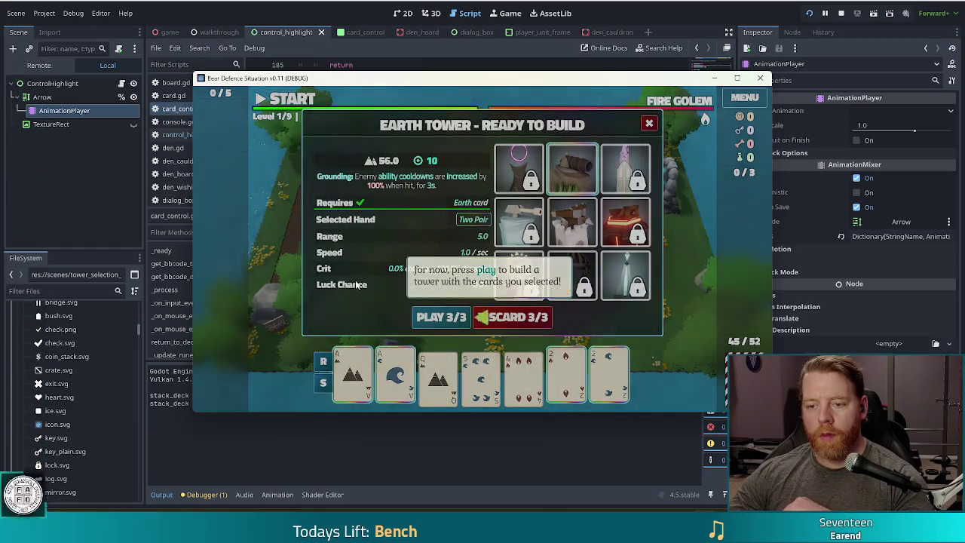
left_click(349, 305)
Play the Two Pair, place the earth tower inside the path, and start the first wave.
left_click(438, 318)
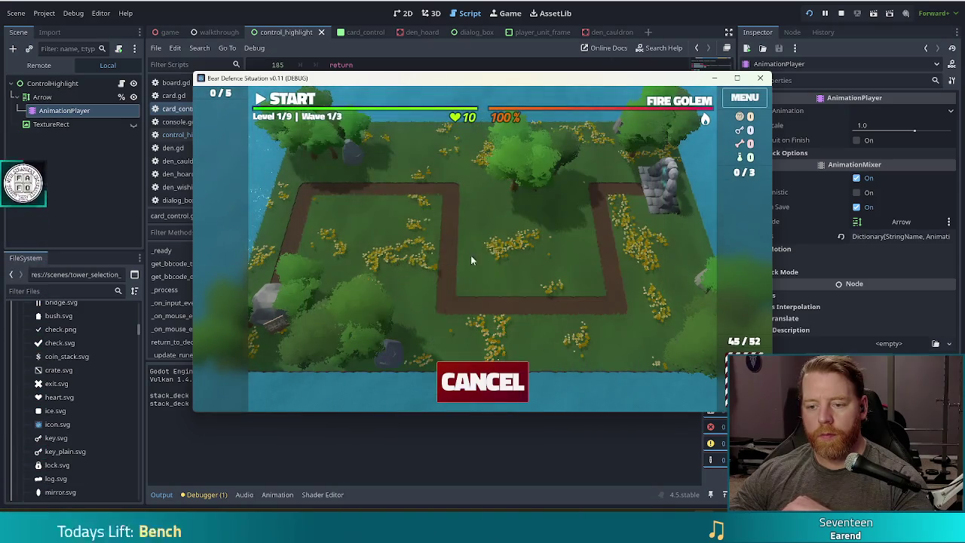
left_click(566, 270)
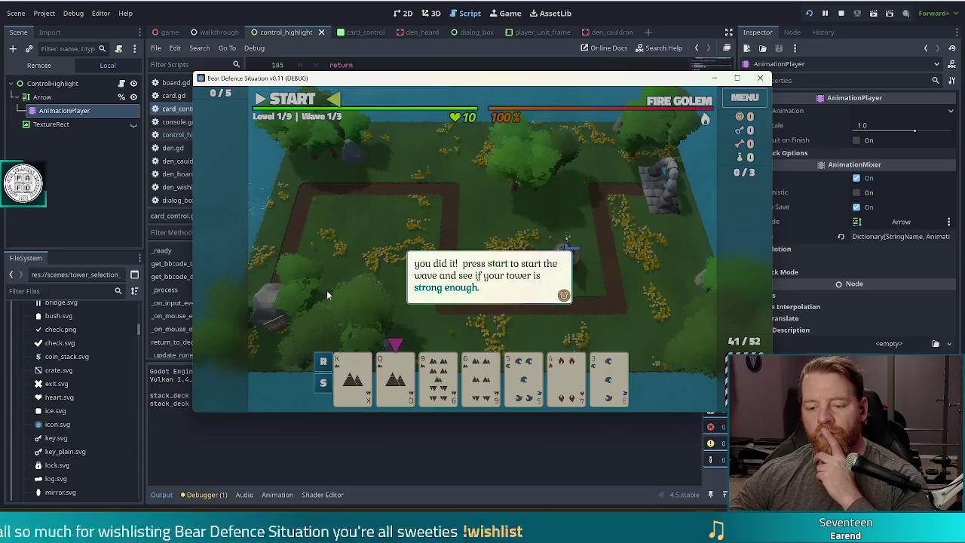
left_click(389, 363)
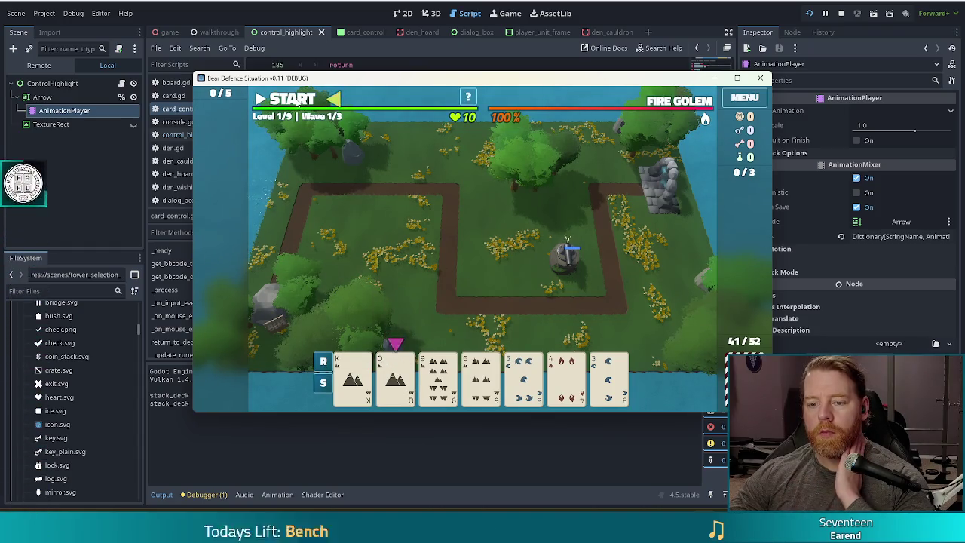
left_click(266, 101)
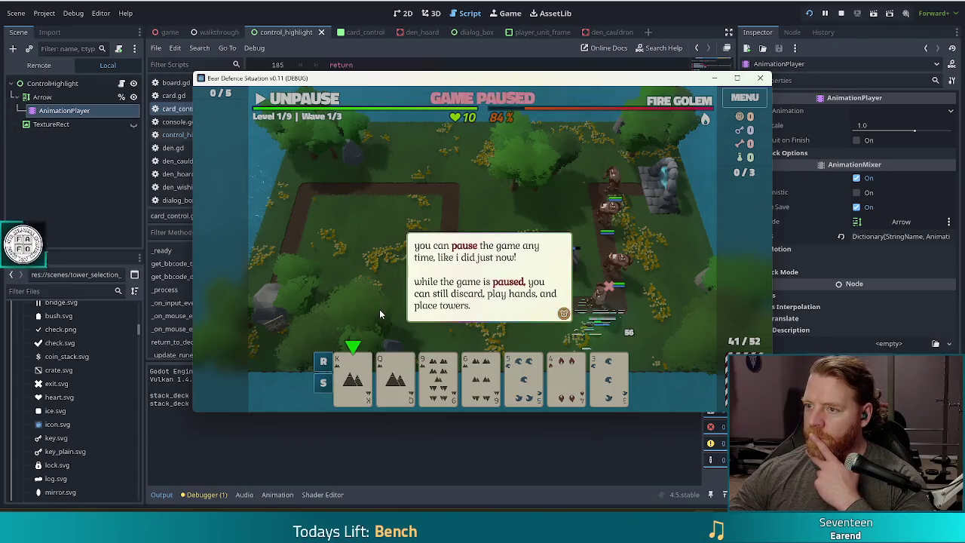
key("alt+Tab")
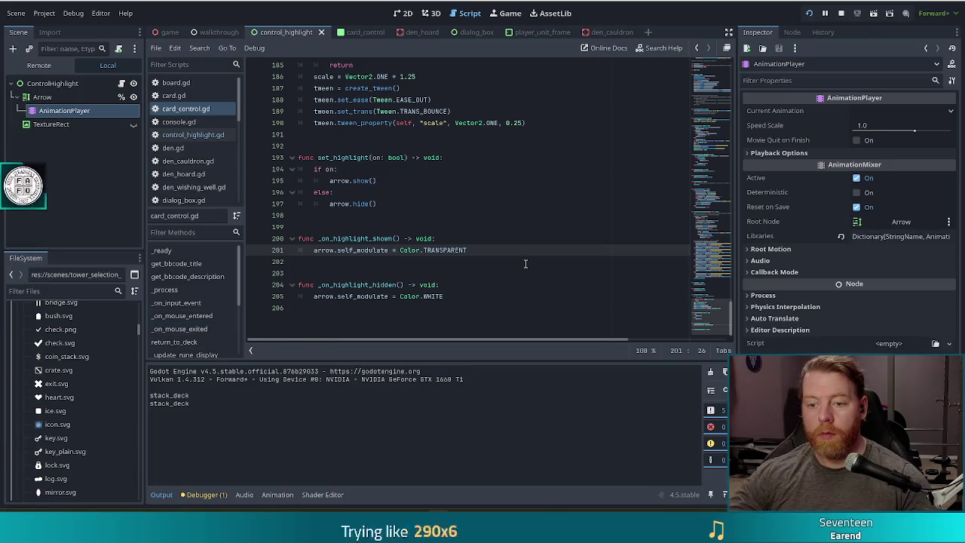
Copy print("hide") into _on_highlight_hidden as print("show"), save, and run the game.
key("Return")
type("print(\"hide\")")
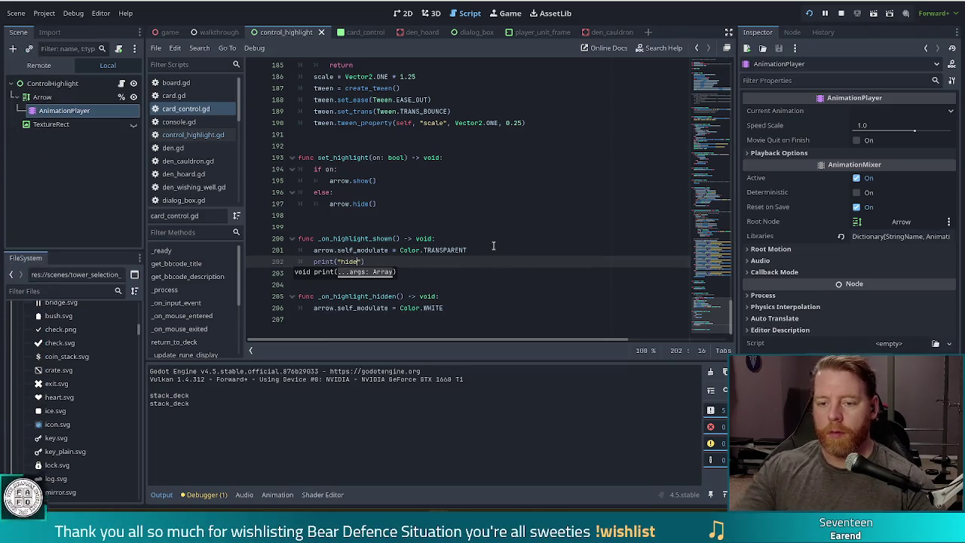
left_click_drag(475, 258, 475, 250)
key("ctrl+c")
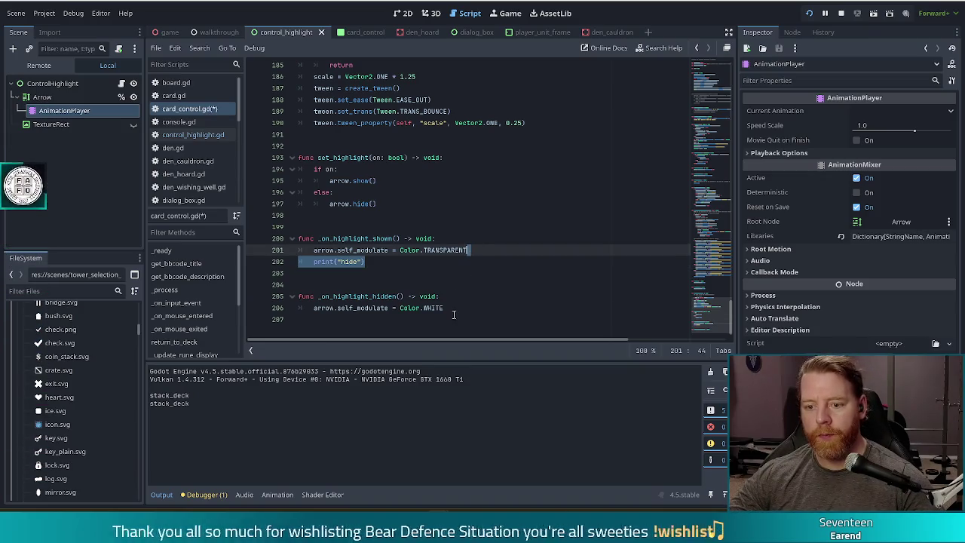
left_click(453, 308)
key("ctrl+v")
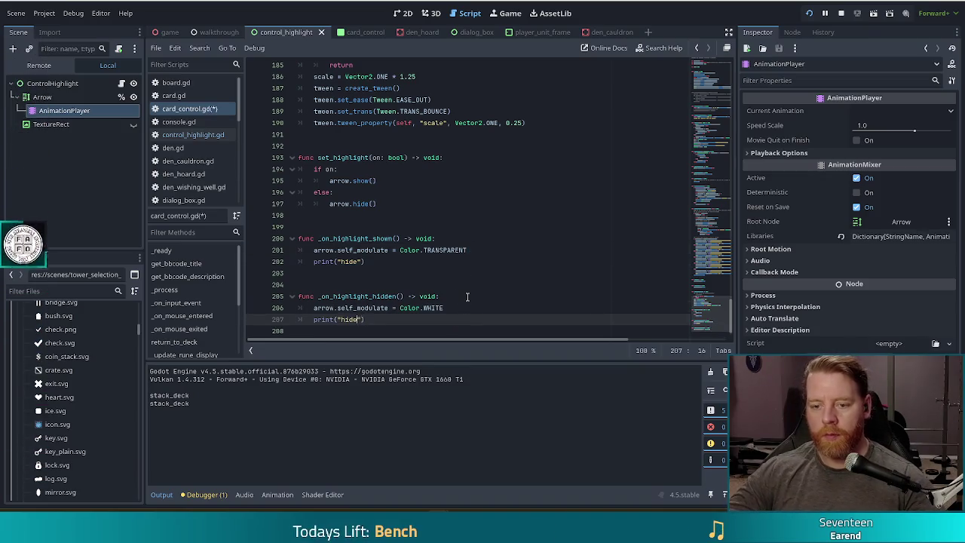
type("w")
key("ctrl+s")
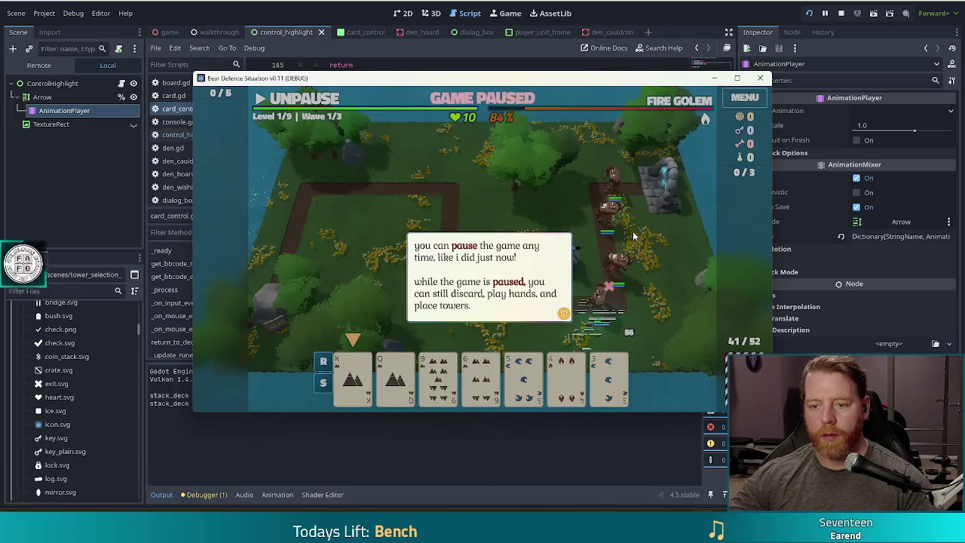
left_click(632, 234)
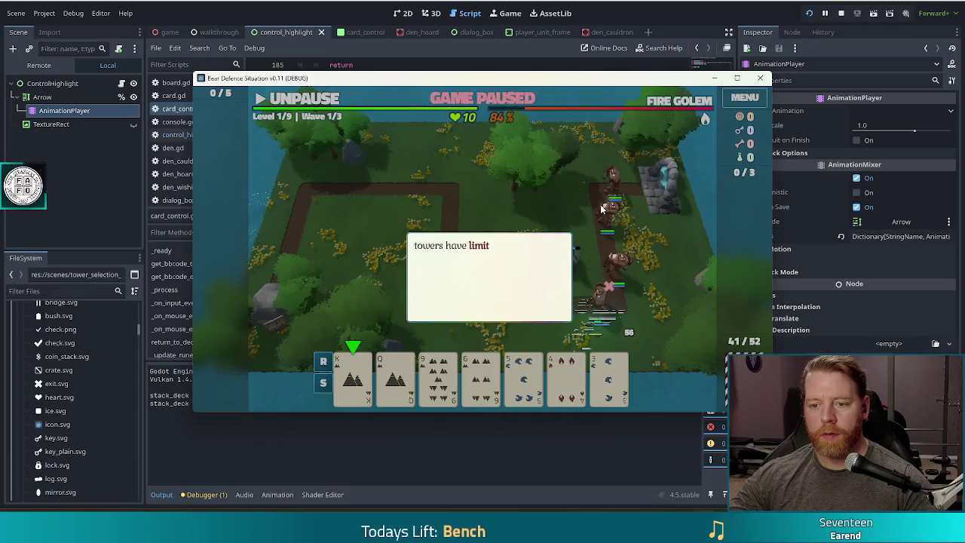
Dismiss the tutorial tips and discard cards twice for a new hand.
left_click(607, 213)
left_click(605, 212)
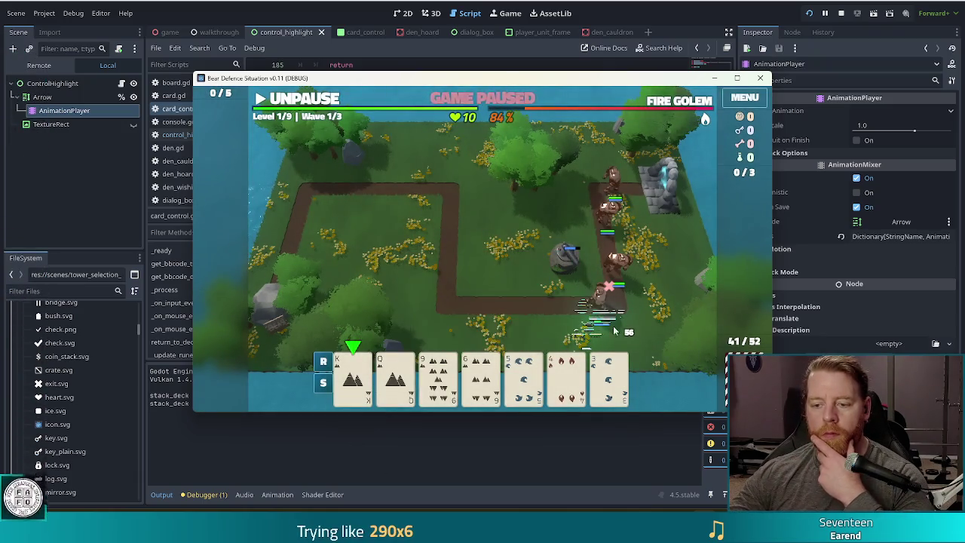
left_click(610, 377)
left_click(481, 373)
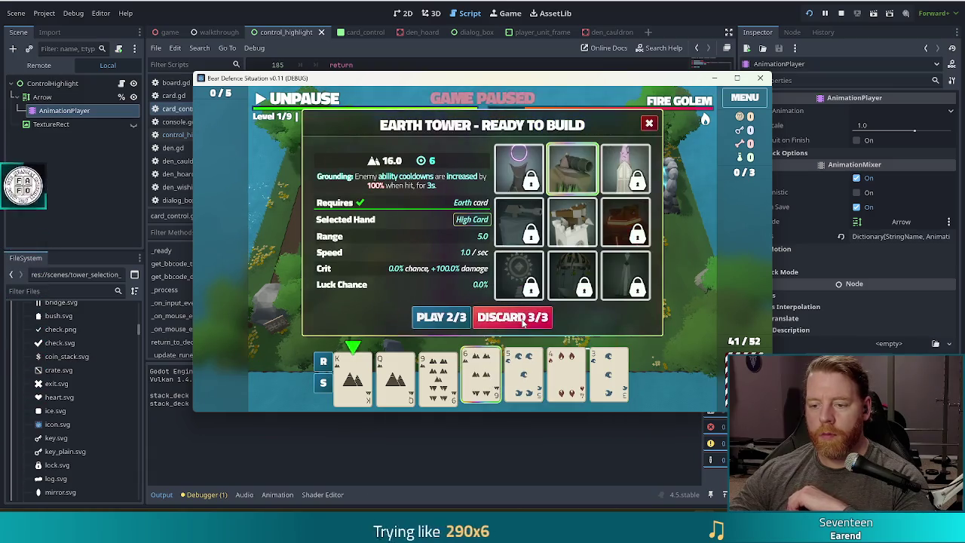
left_click(523, 322)
left_click(524, 373)
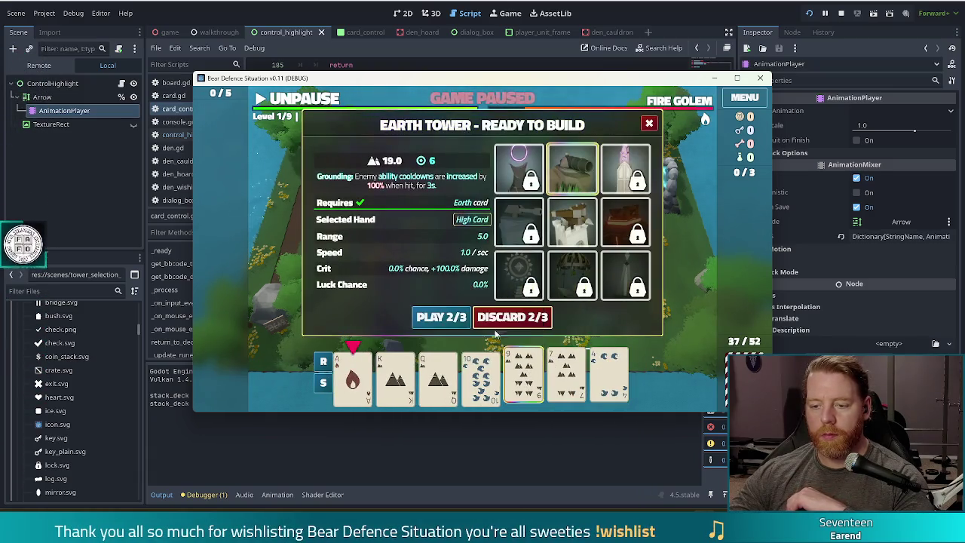
left_click(497, 323)
Play an Ace-King-Queen-Jack-10 Straight and place the Earth tower beside the path's centre.
left_click(523, 373)
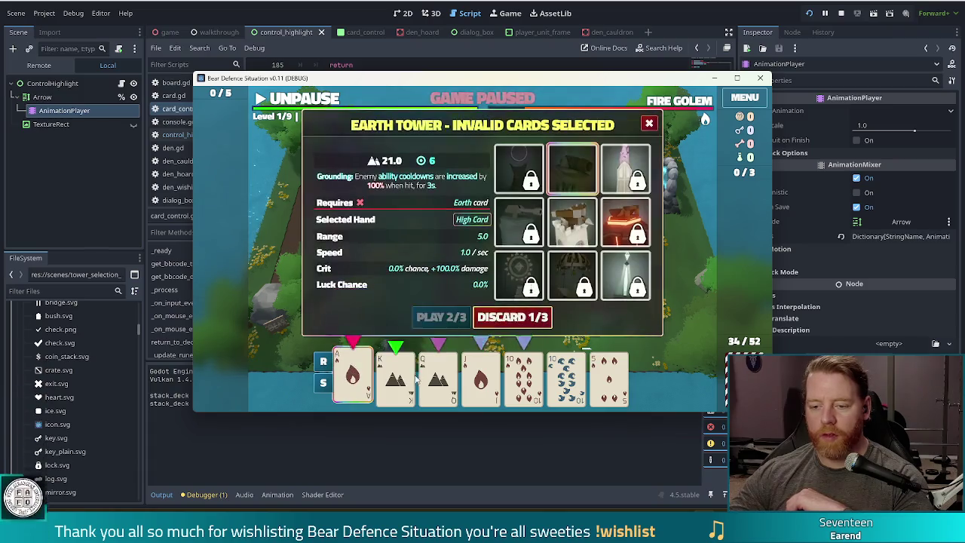
left_click(395, 373)
left_click(438, 374)
left_click(480, 373)
left_click(524, 374)
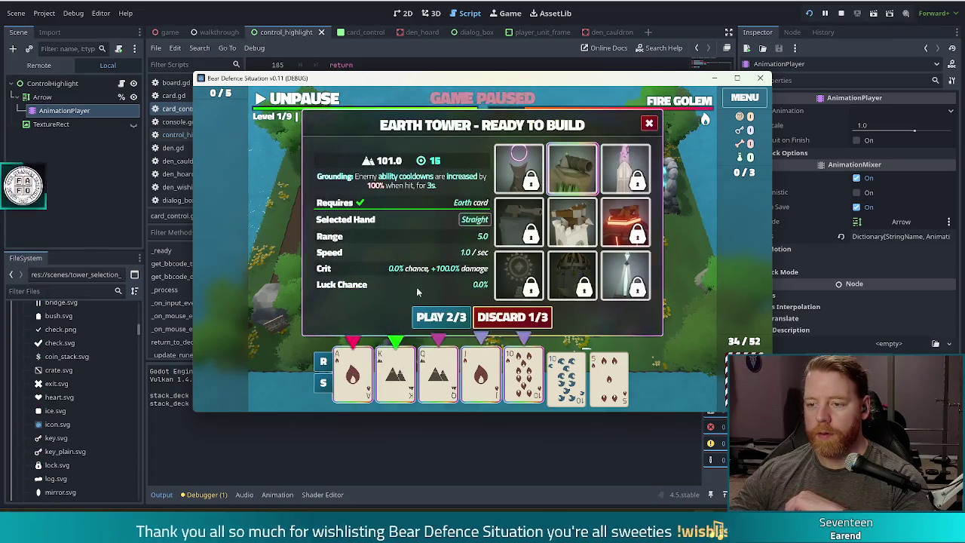
left_click(442, 317)
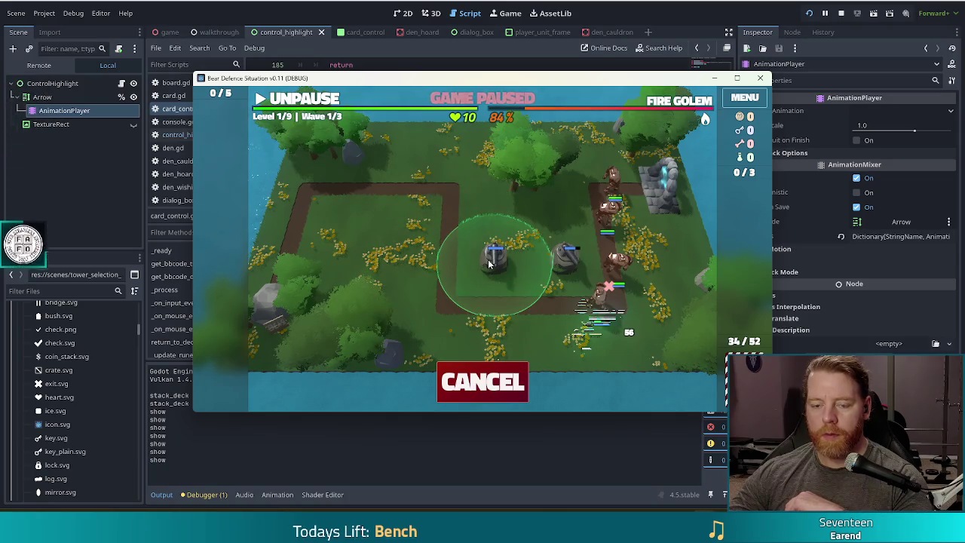
left_click(489, 262)
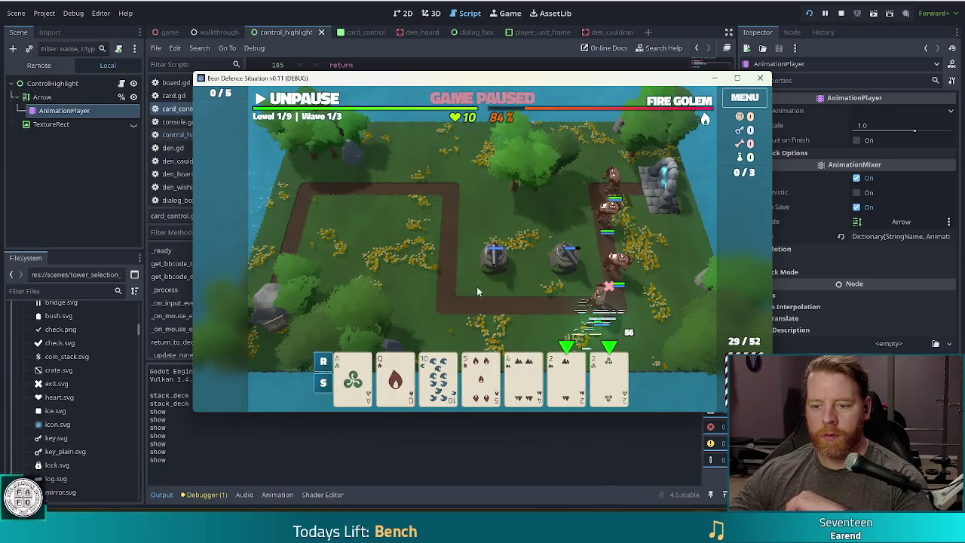
Play the pair of 2s, place the second tower in the upper-left field, and return to the editor.
left_click(608, 373)
left_click(566, 373)
left_click(442, 317)
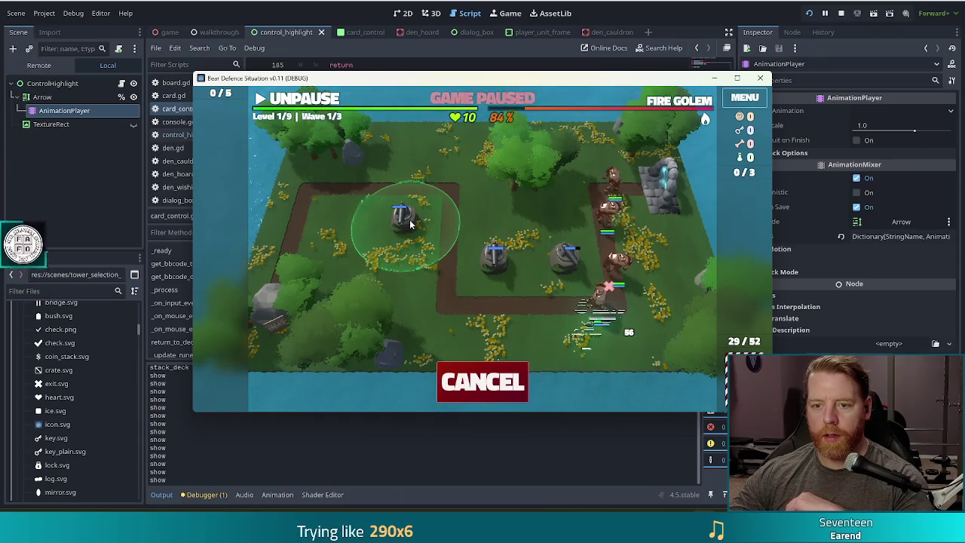
left_click(410, 219)
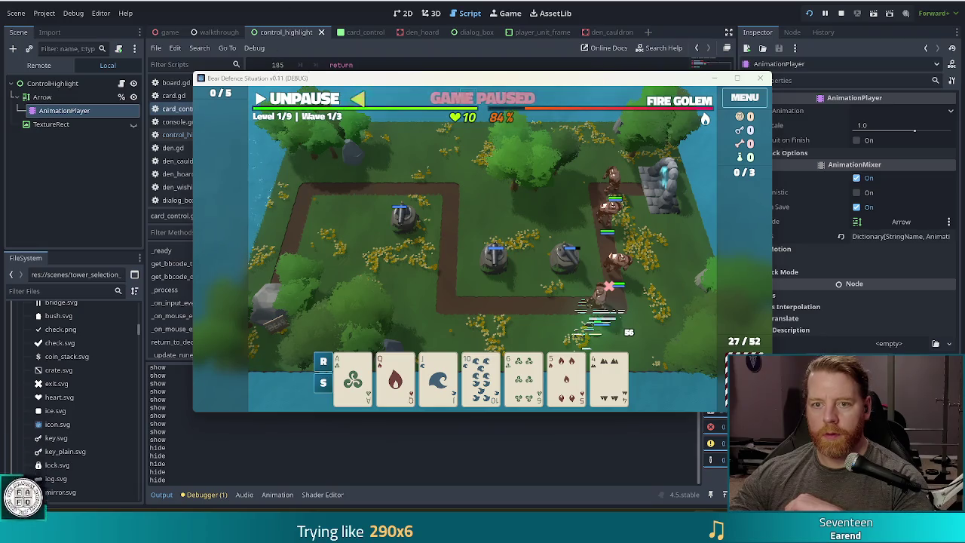
left_click(359, 308)
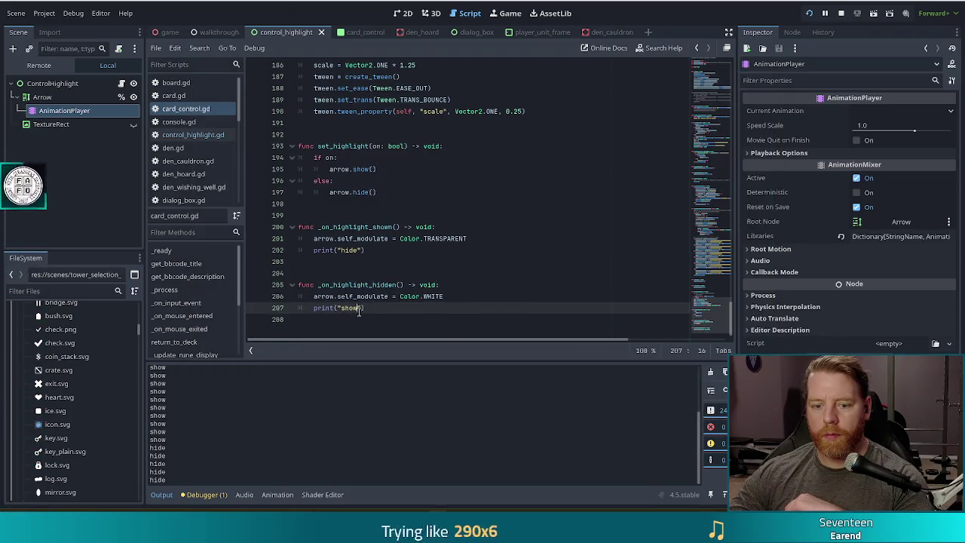
Unpause the game, toggle the Jack of Water card on and off twice, then resume play.
left_click(707, 510)
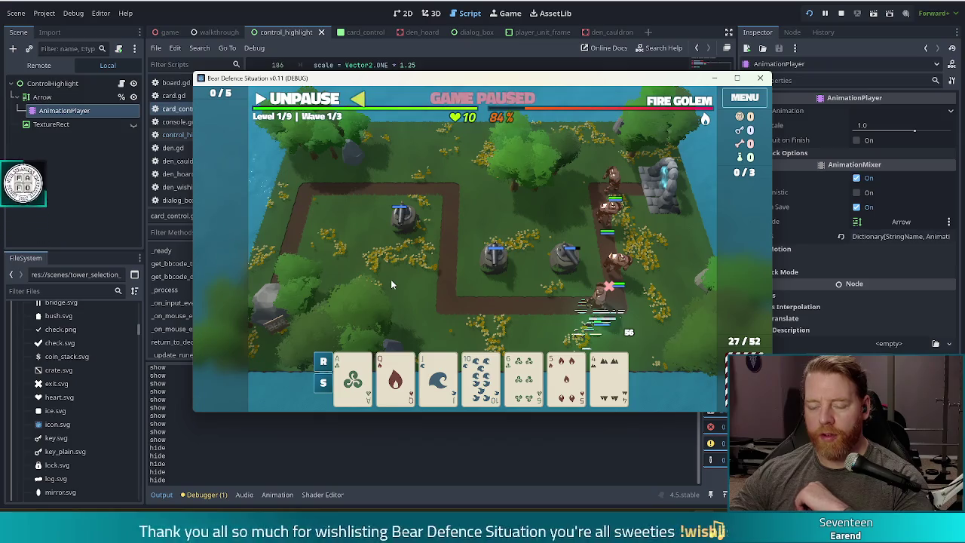
left_click(313, 101)
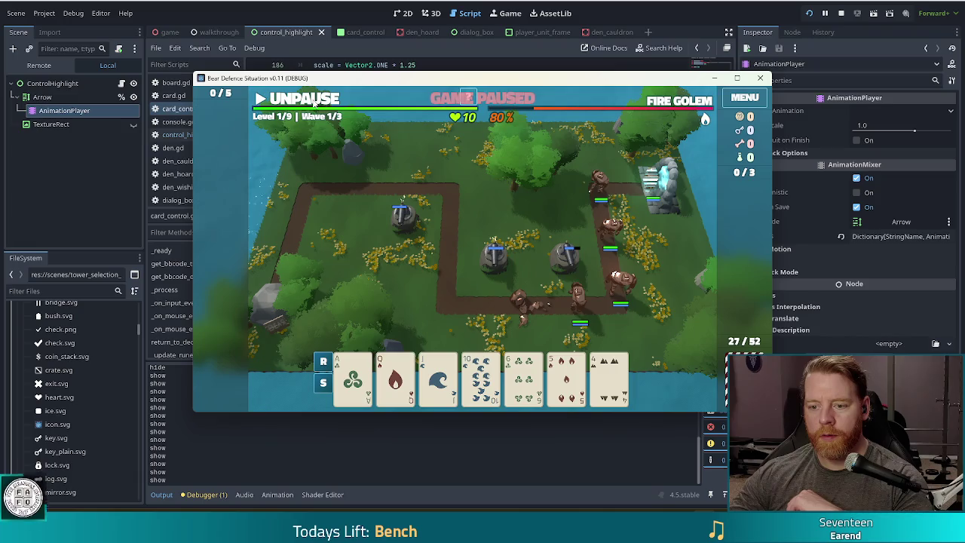
left_click(438, 377)
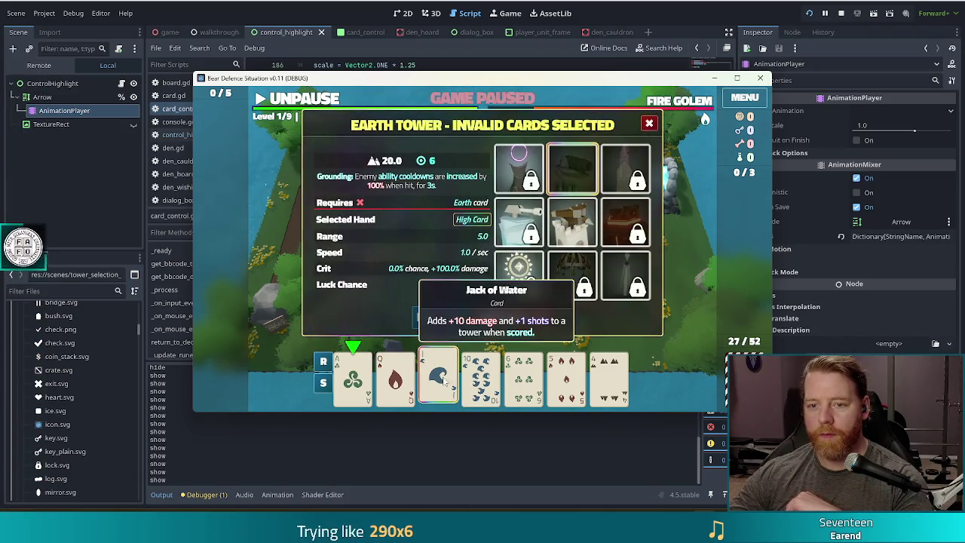
left_click(448, 394)
left_click(448, 394)
left_click(445, 389)
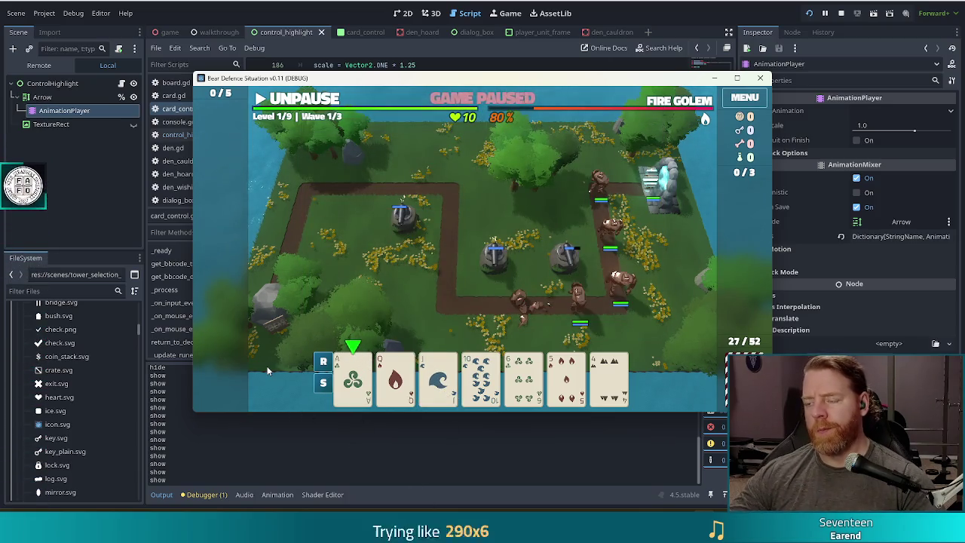
left_click(305, 105)
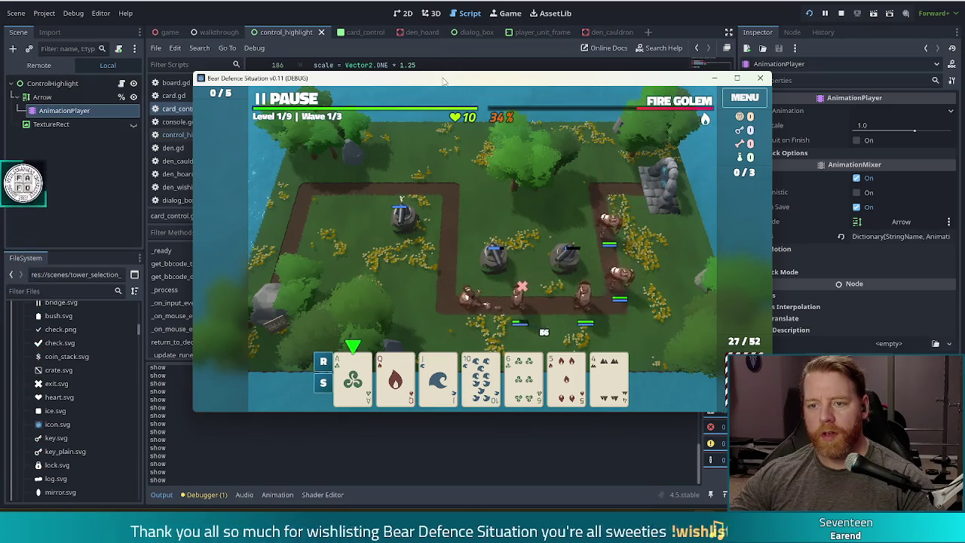
Reposition the game window, select the Jack of Water card, and dismiss the Wave Complete results.
left_click_drag(450, 78, 411, 27)
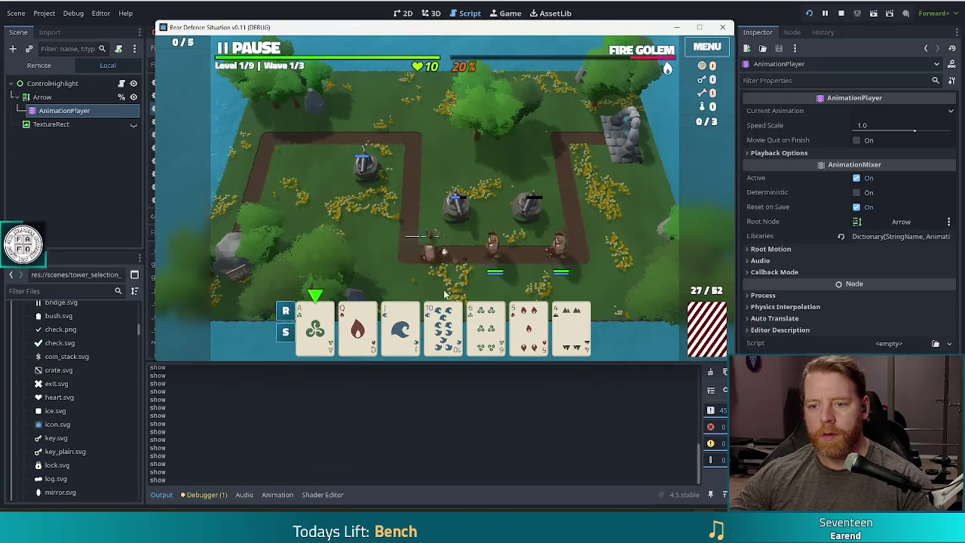
left_click(405, 349)
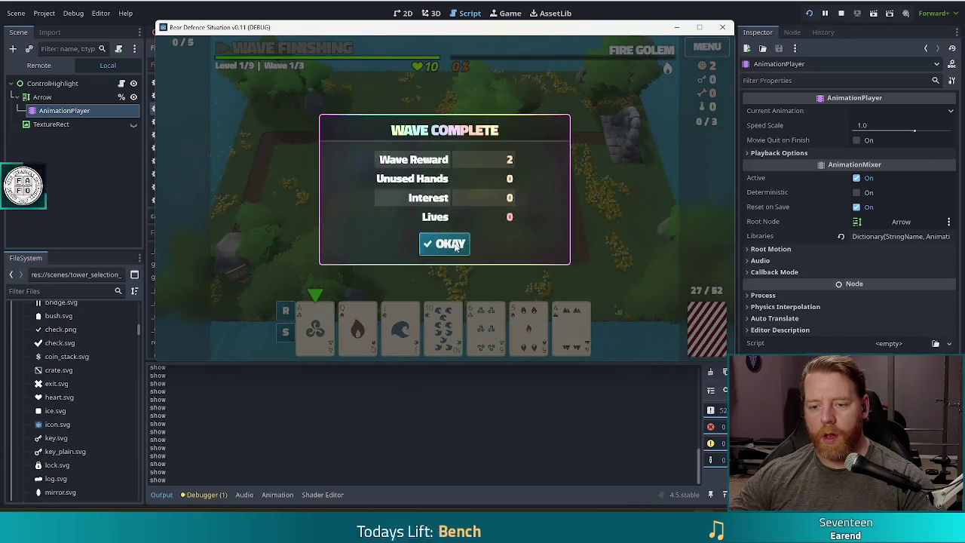
left_click(447, 245)
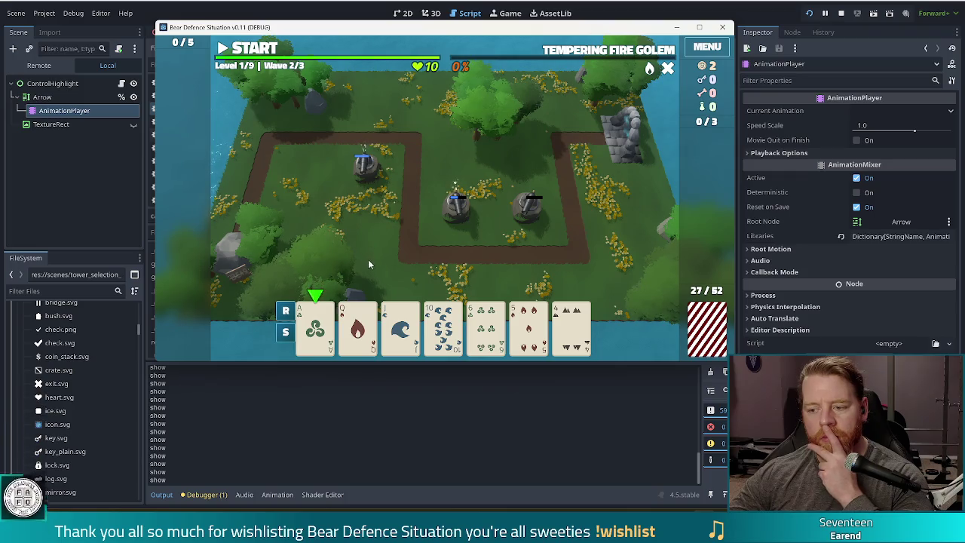
Check the Earth tower by selecting and deselecting a card, then start wave 2.
mouse_move(357, 331)
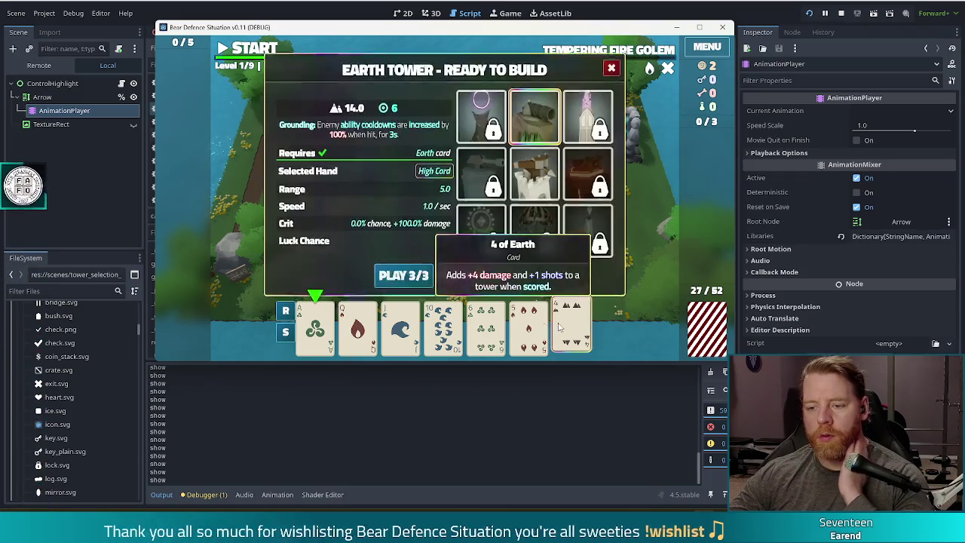
left_click(443, 330)
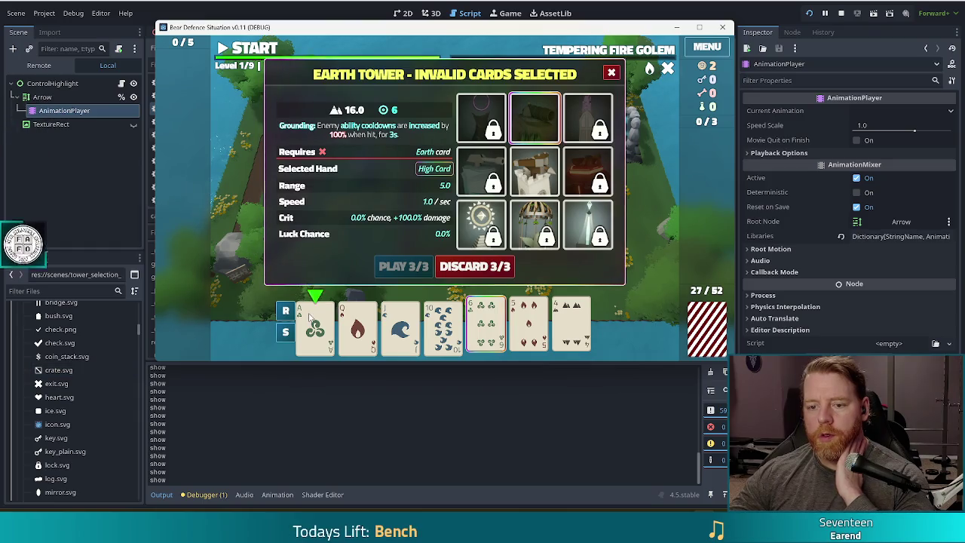
left_click(486, 329)
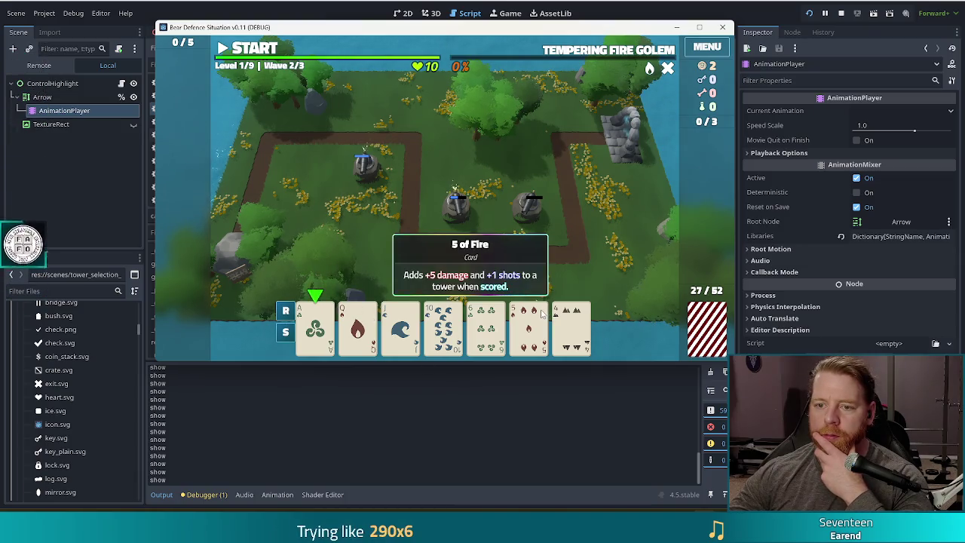
left_click(253, 50)
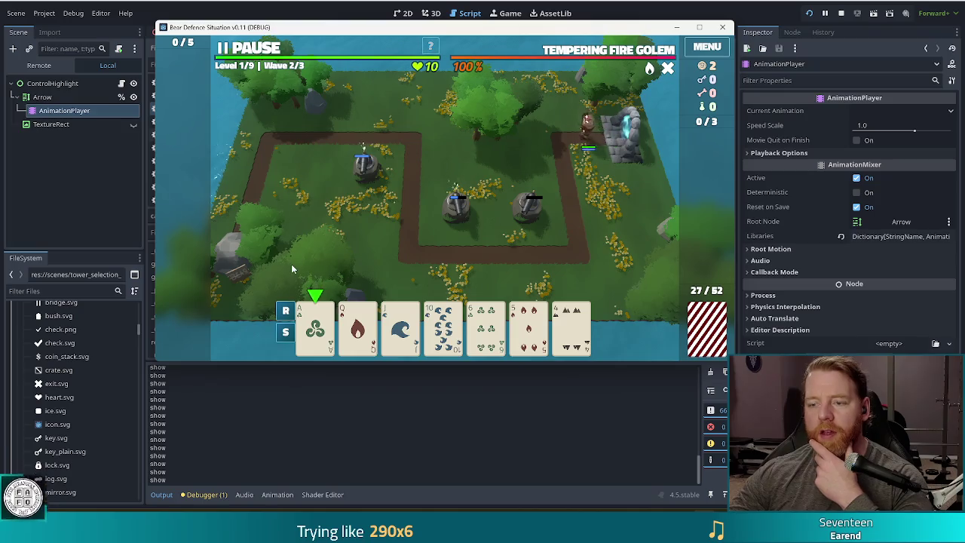
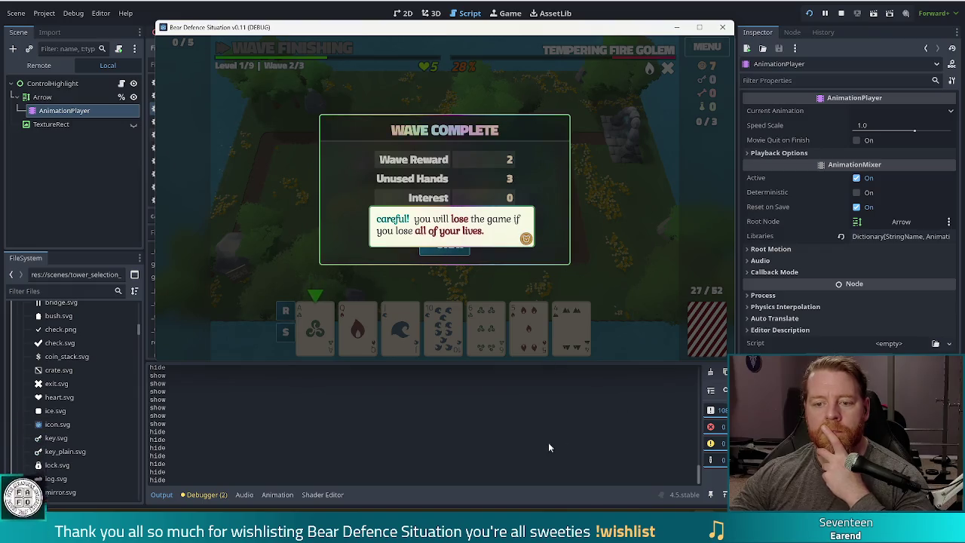
Stop the test run and bring up the control_highlight arrow scene in the 2D view.
left_click(841, 14)
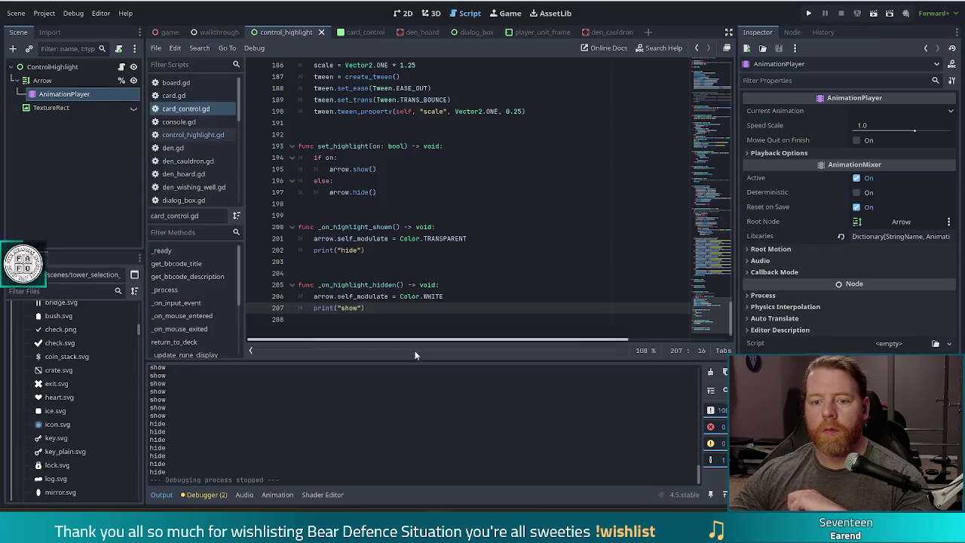
left_click(360, 239)
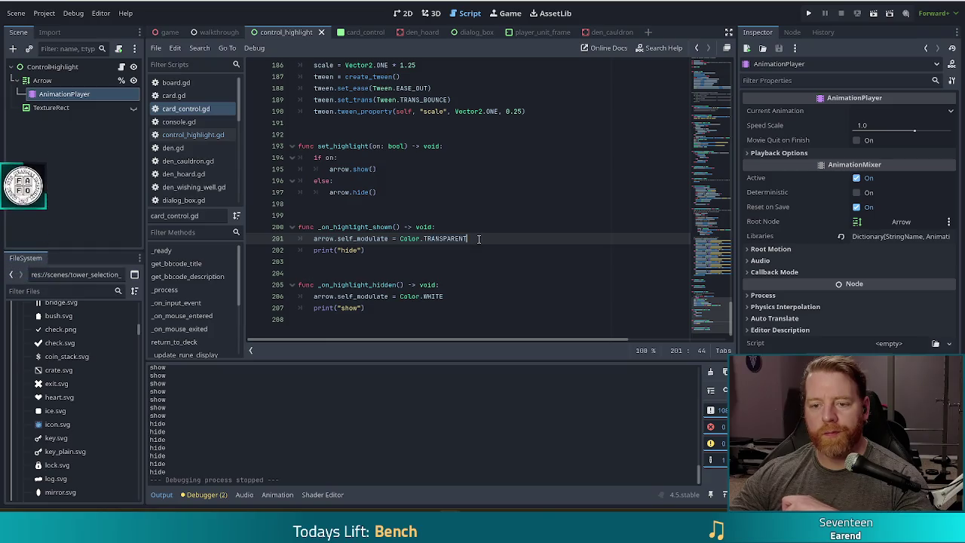
left_click(402, 13)
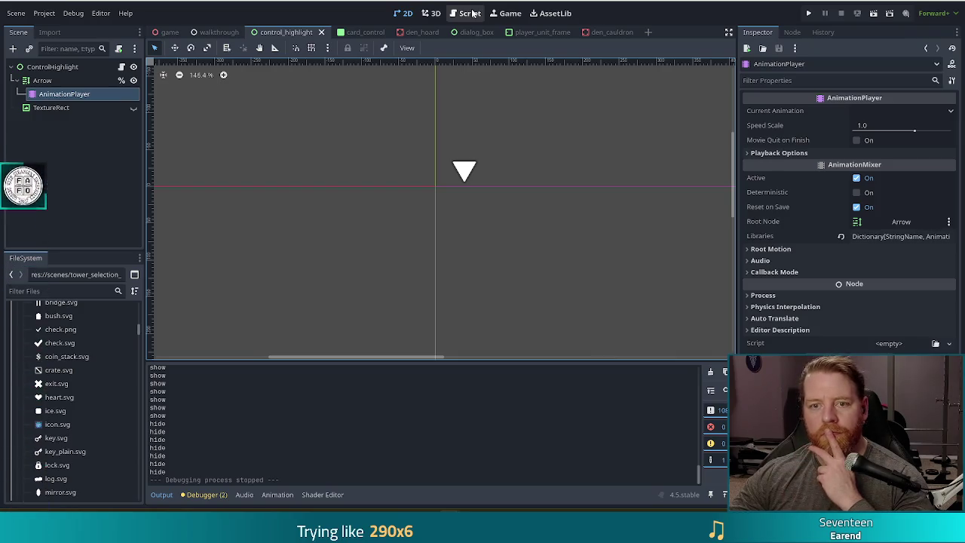
In the card_control scene, make the ControlHighlight node visible.
left_click(356, 32)
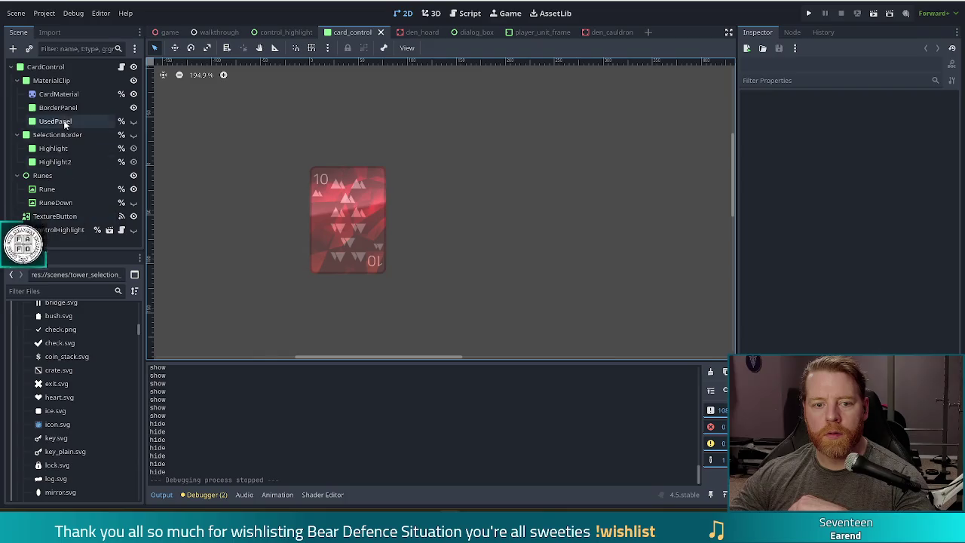
left_click(64, 232)
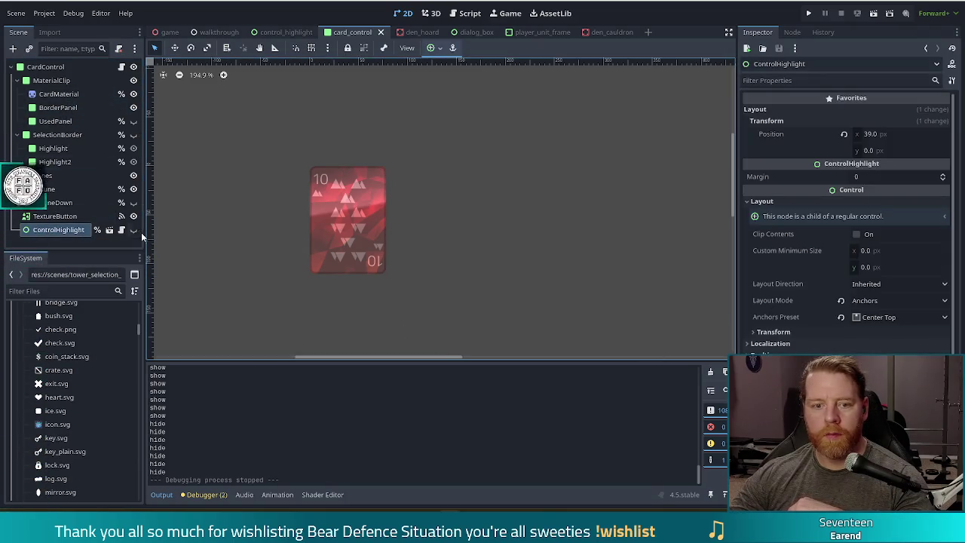
scroll(864, 328, "down", 2)
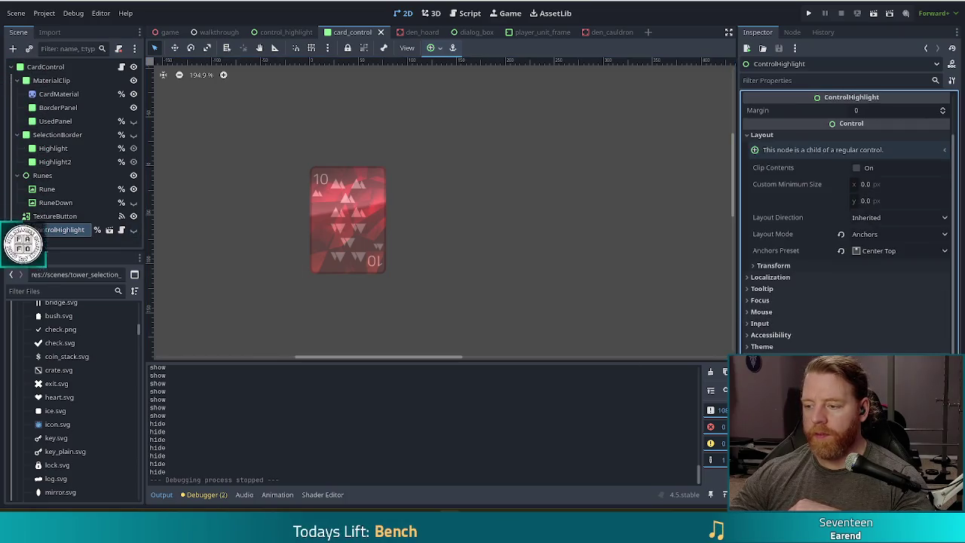
scroll(864, 328, "down", 5)
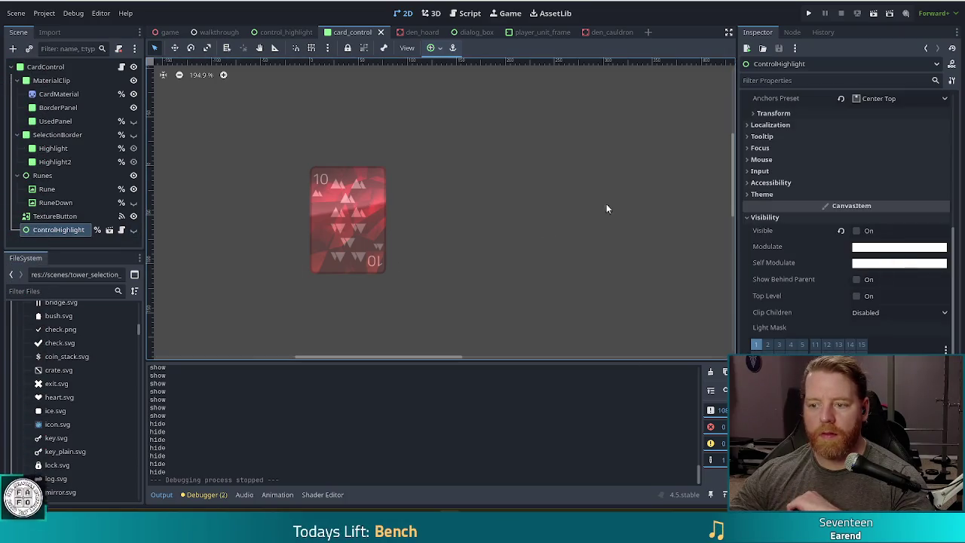
left_click(857, 230)
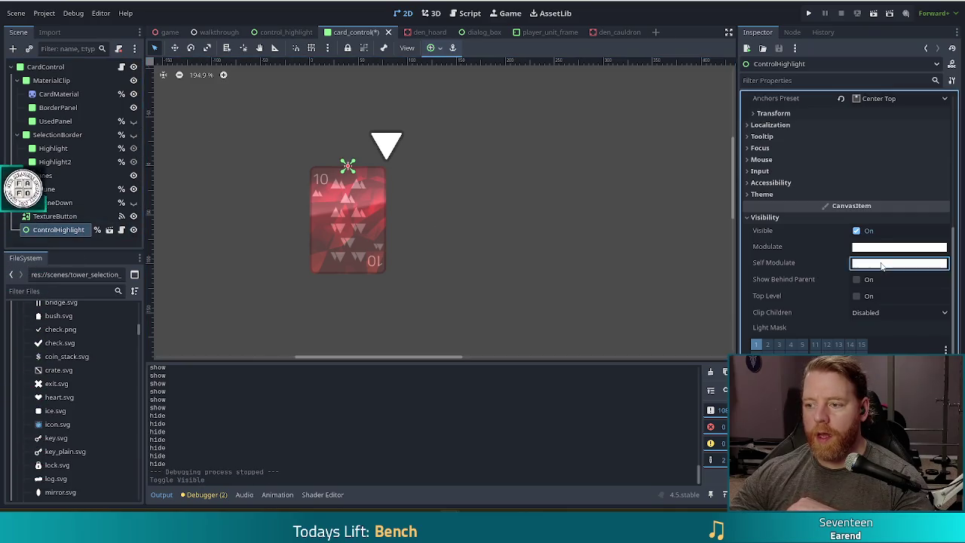
Set ControlHighlight's Self Modulate to opaque white ffffff, then return to the control_highlight scene.
left_click(880, 263)
mouse_move(917, 229)
left_mouse_down()
mouse_move(727, 216)
mouse_move(701, 226)
left_mouse_up()
type("ffffff")
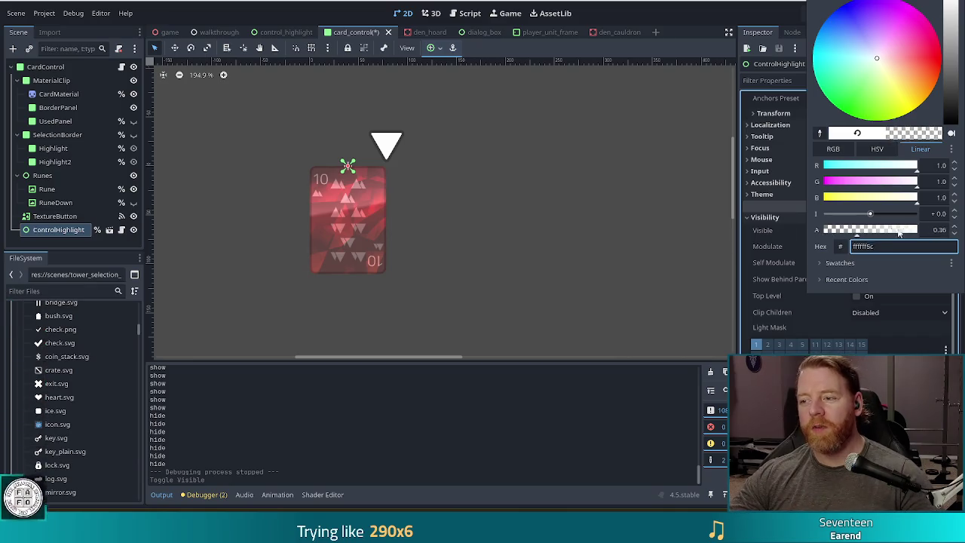
key("Return")
mouse_move(952, 6)
left_mouse_down()
mouse_move(952, 68)
mouse_move(952, 0)
left_mouse_up()
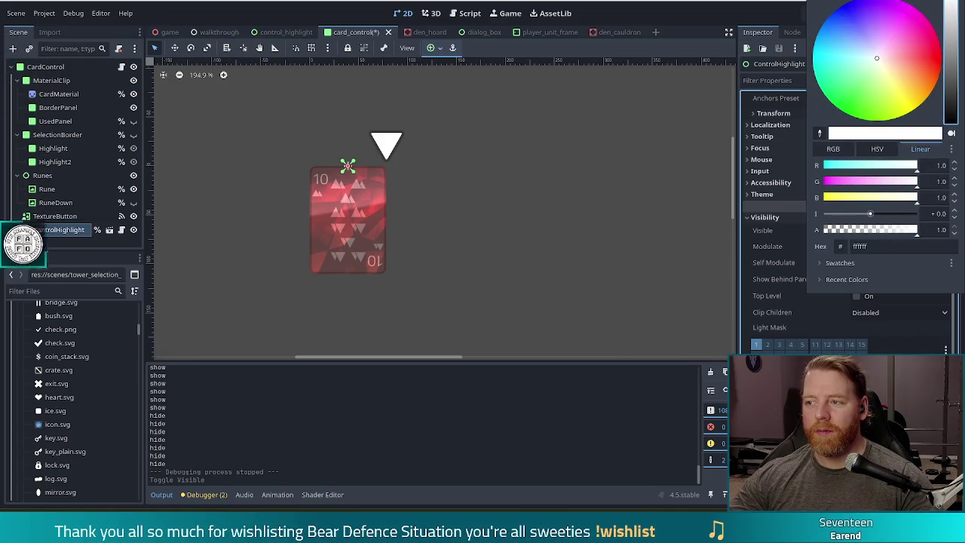
left_click(640, 6)
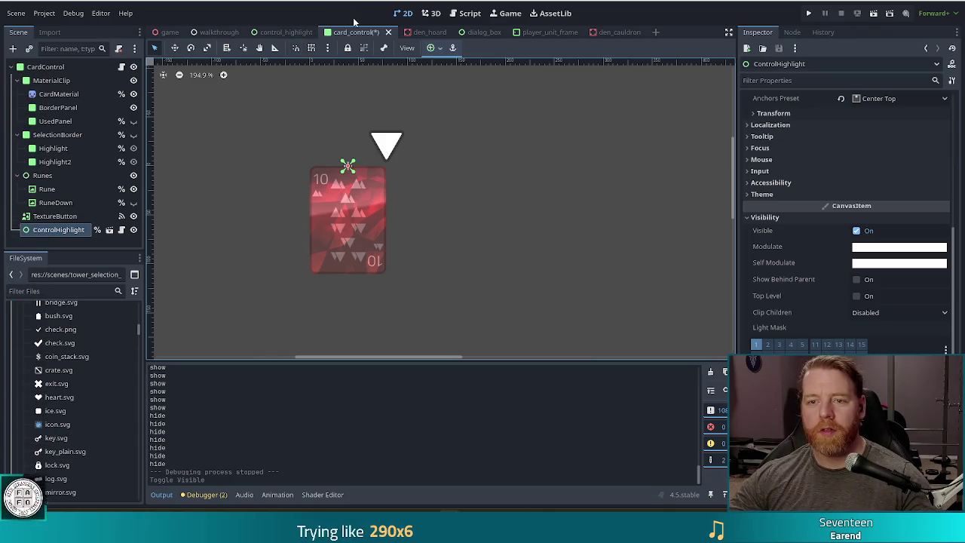
left_click(276, 32)
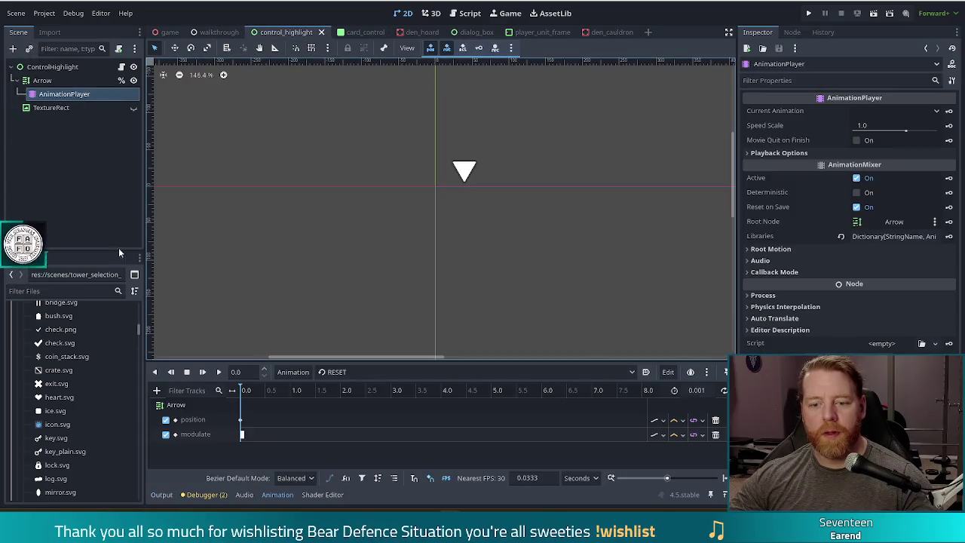
Load the arrow's idle animation, then switch to the card_control.gd script.
left_click(352, 371)
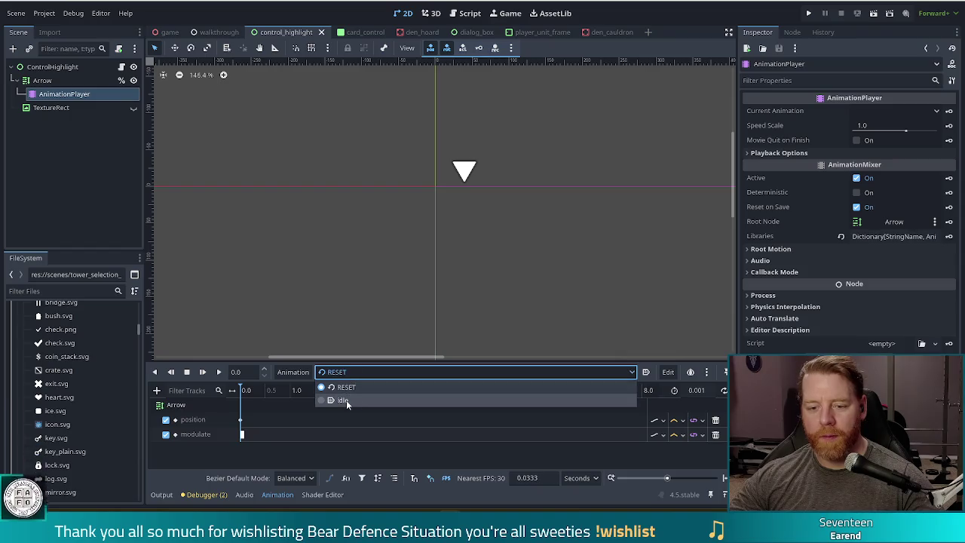
left_click(346, 400)
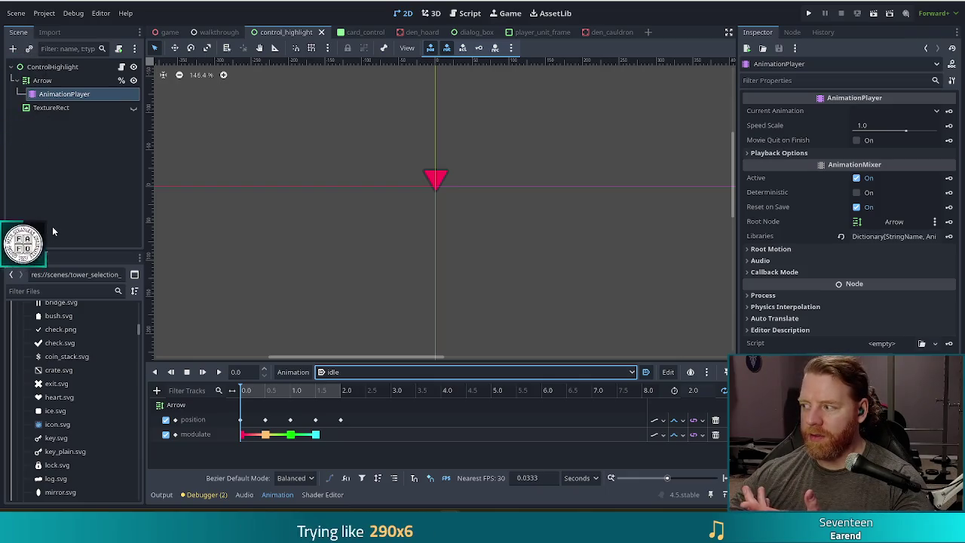
key("ctrl+F3")
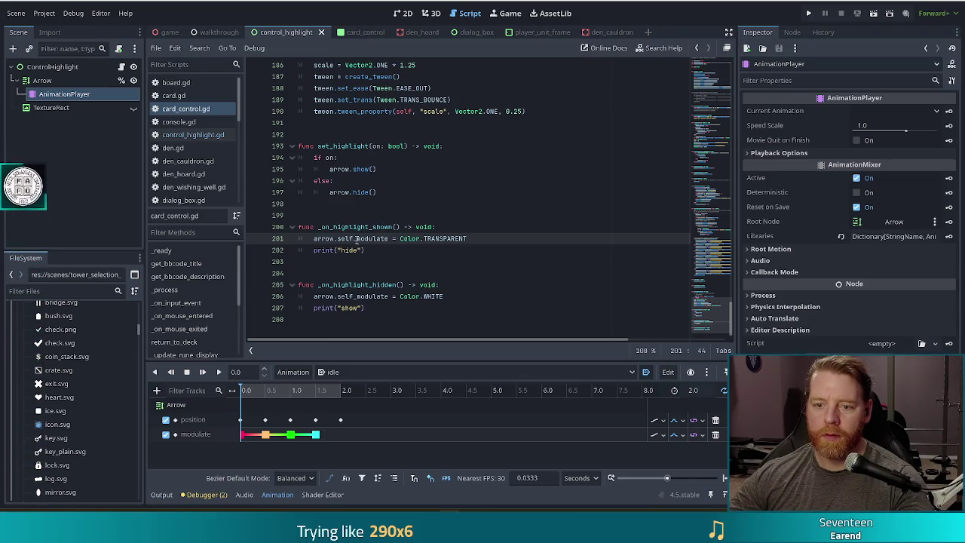
Change lines 201 and 206 to modulate, delete both print debug lines, save and run.
left_click(356, 238)
key("BackSpace")
key("BackSpace")
key("BackSpace")
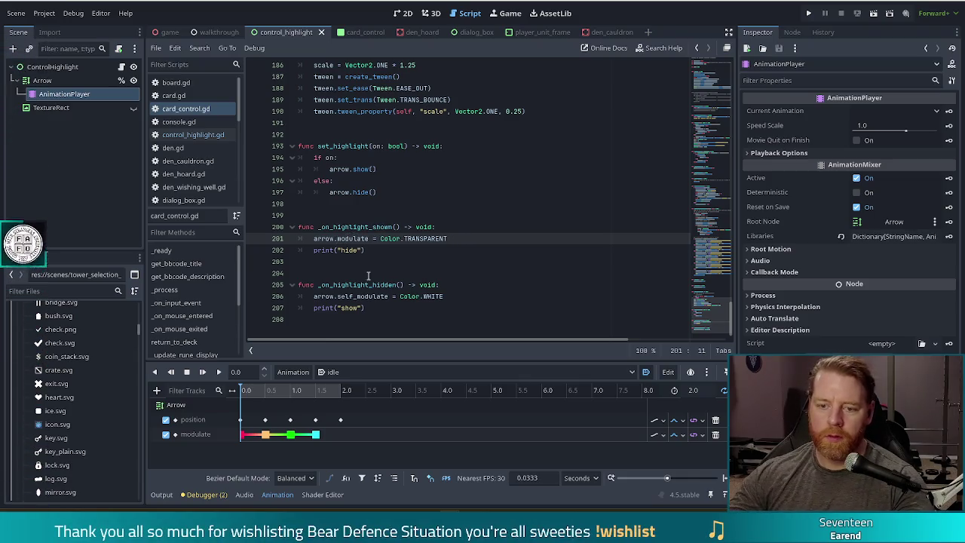
left_click(359, 296)
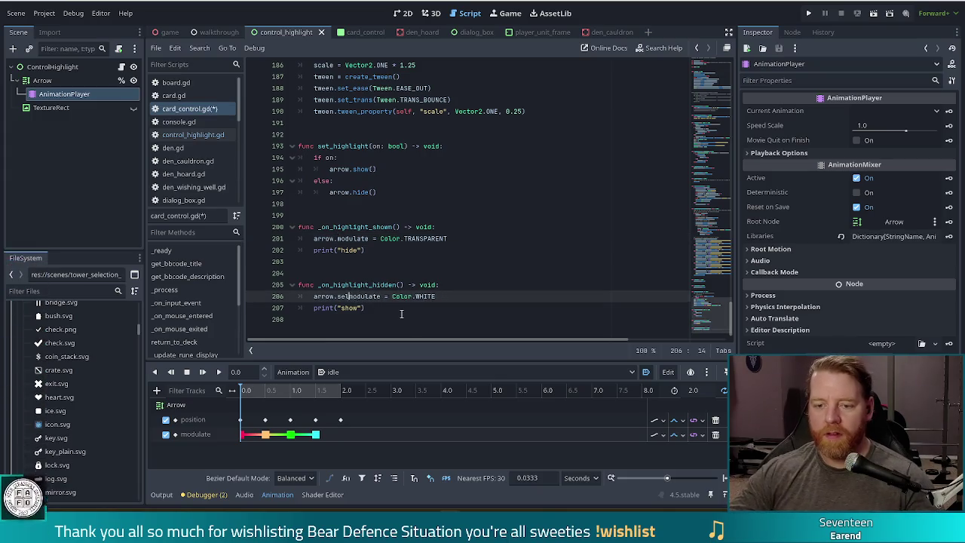
triple_click(430, 308)
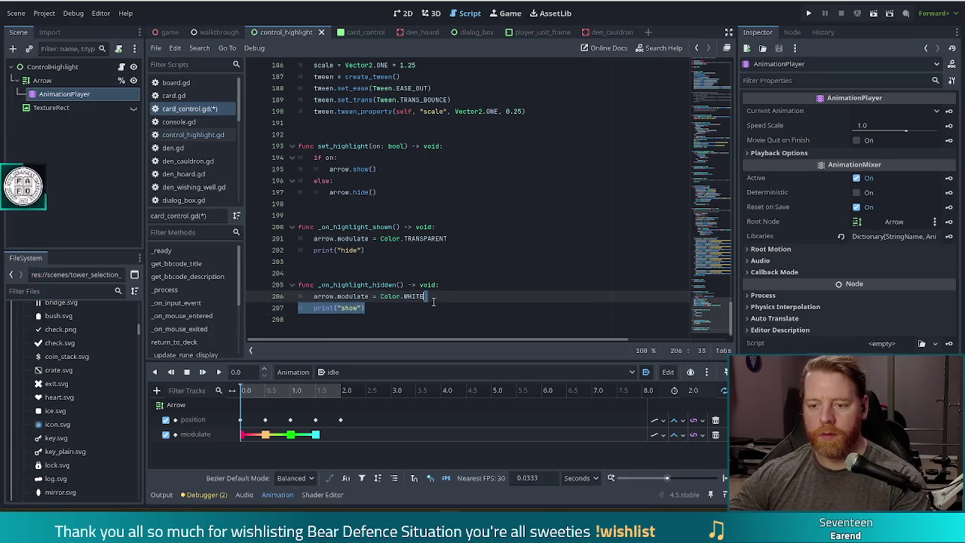
key("BackSpace")
left_click(456, 249)
key("ctrl+shift+k")
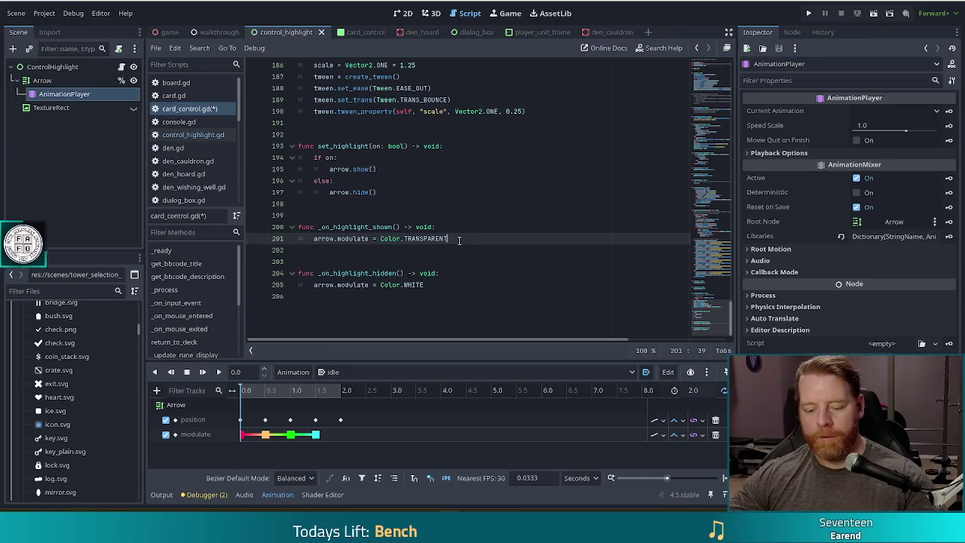
key("ctrl+s")
left_click(809, 14)
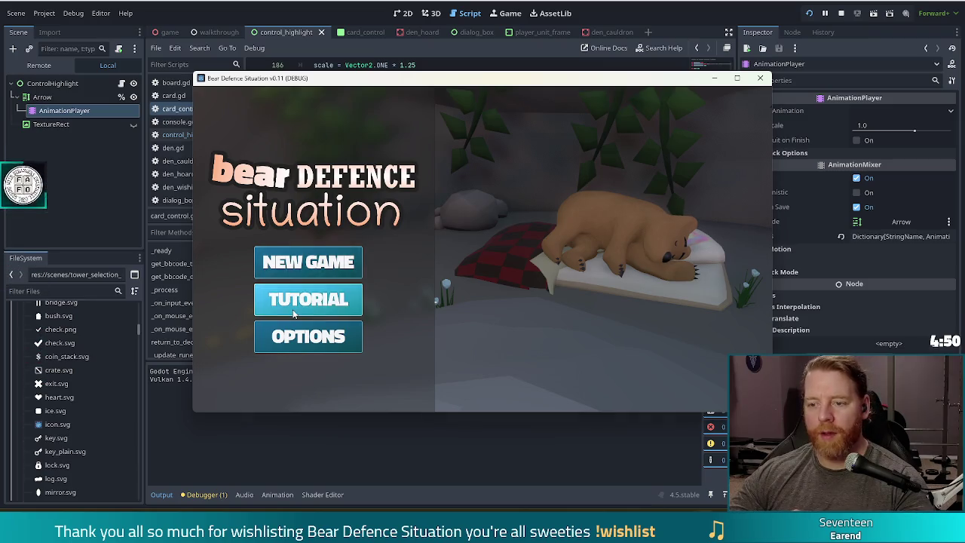
Start the game's tutorial, buy the key for 5 gold, and continue to the card map.
left_click(309, 300)
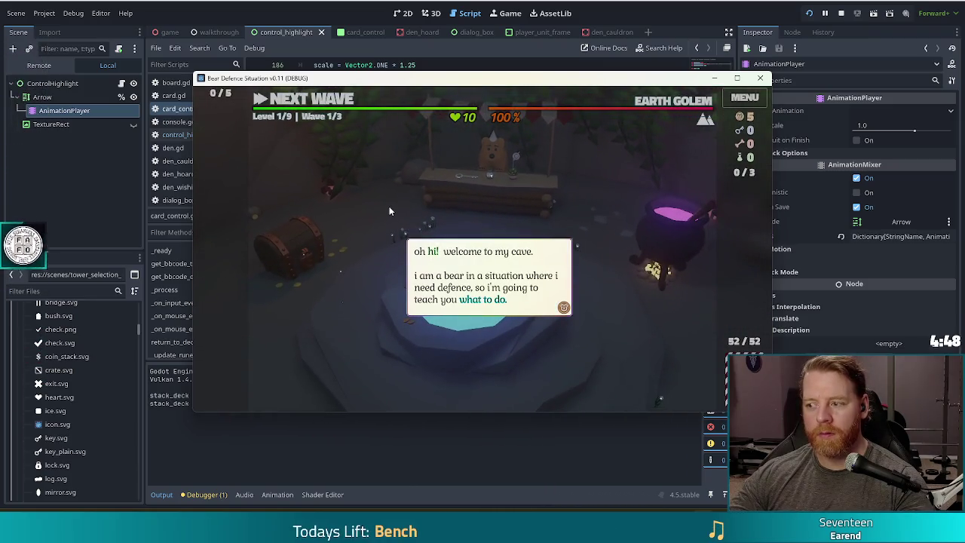
left_click(389, 211)
left_click(389, 211)
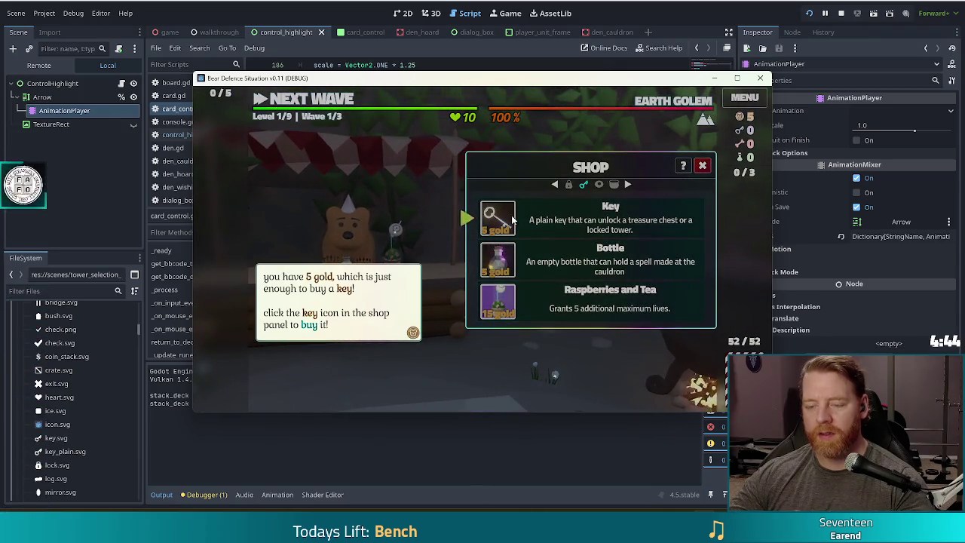
left_click(509, 219)
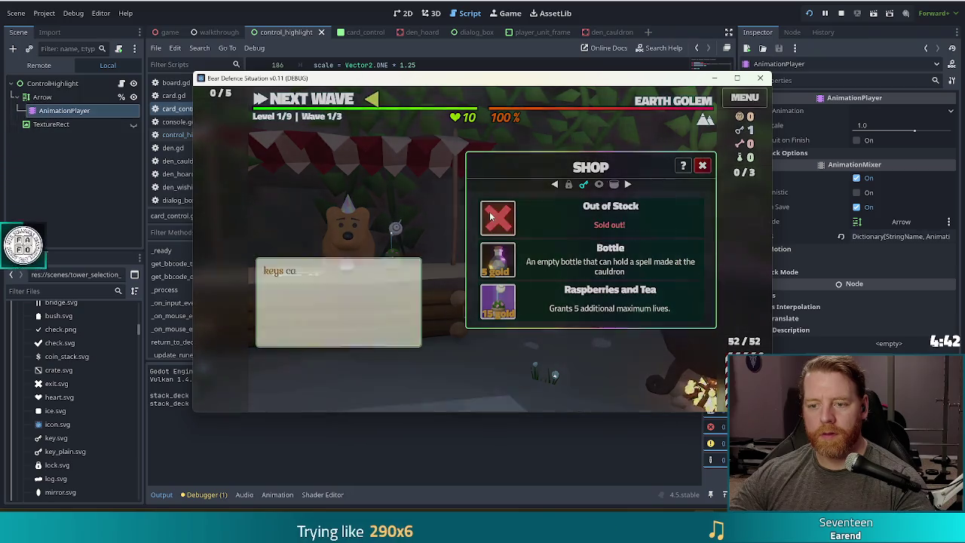
left_click(304, 99)
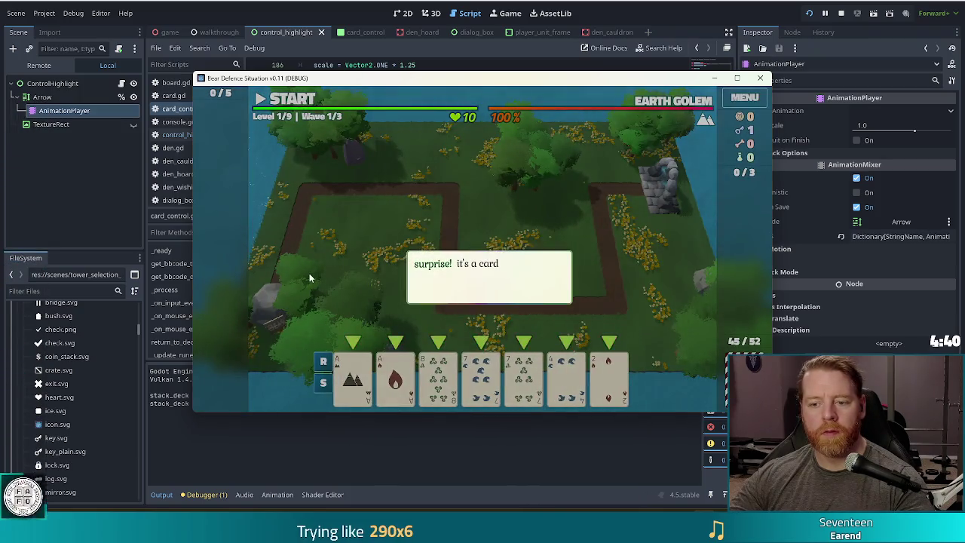
Save the card_control scene in the editor and return to the running game.
left_click(359, 48)
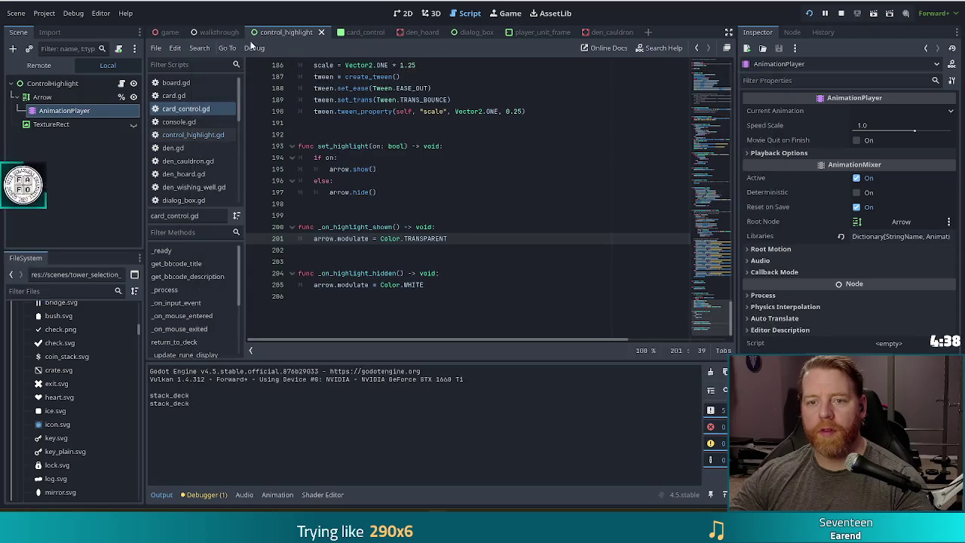
left_click(356, 32)
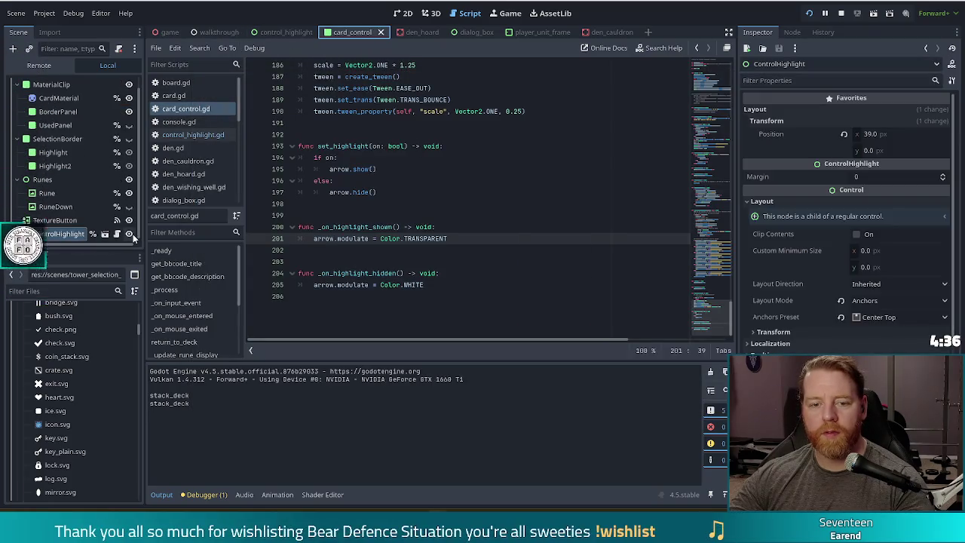
key("ctrl+s")
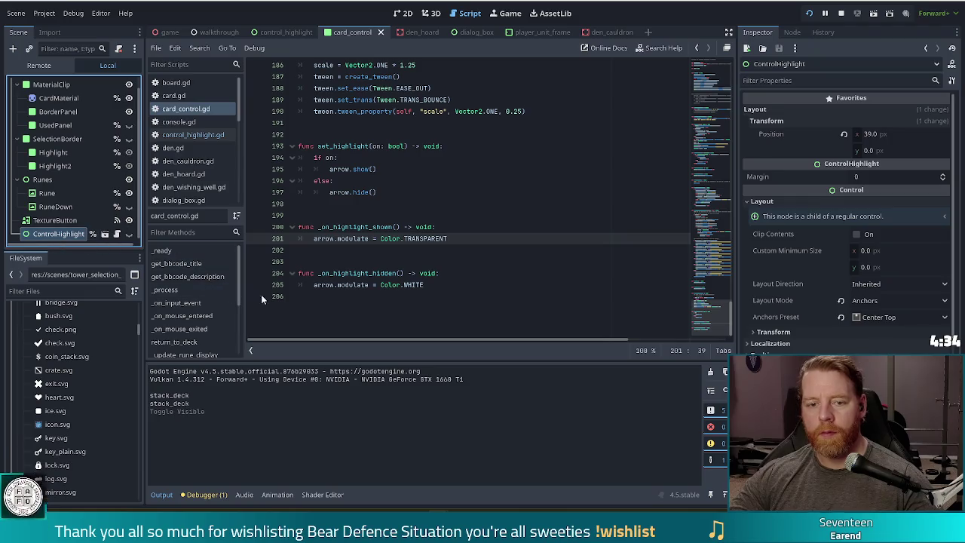
key("alt+Tab")
Dismiss the tutorial dialog and select two aces and two 7s from the hand.
left_click(630, 295)
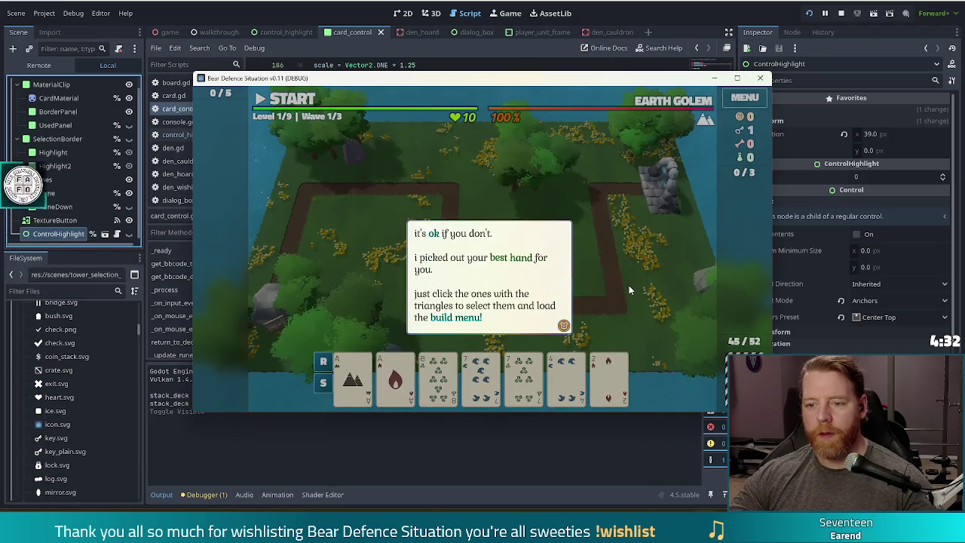
left_click(628, 283)
left_click(353, 377)
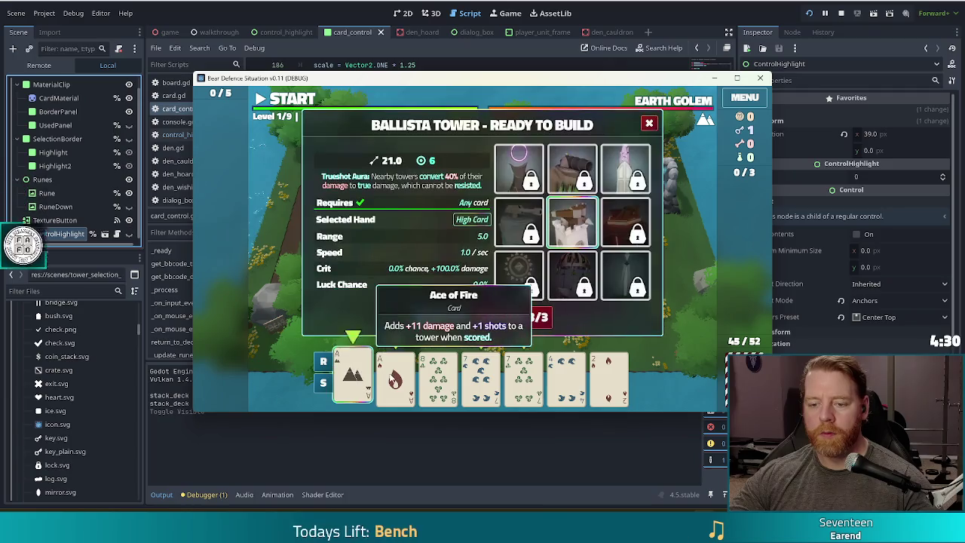
left_click(395, 377)
left_click(524, 377)
left_click(482, 377)
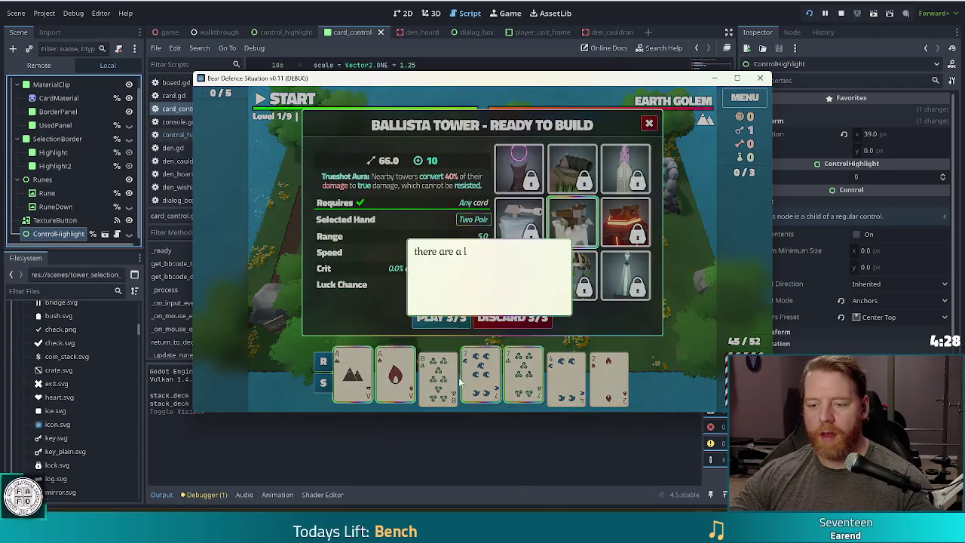
Switch the build choice to Light Tower, play the hand, and place the tower on the map.
left_click(665, 251)
left_click(609, 255)
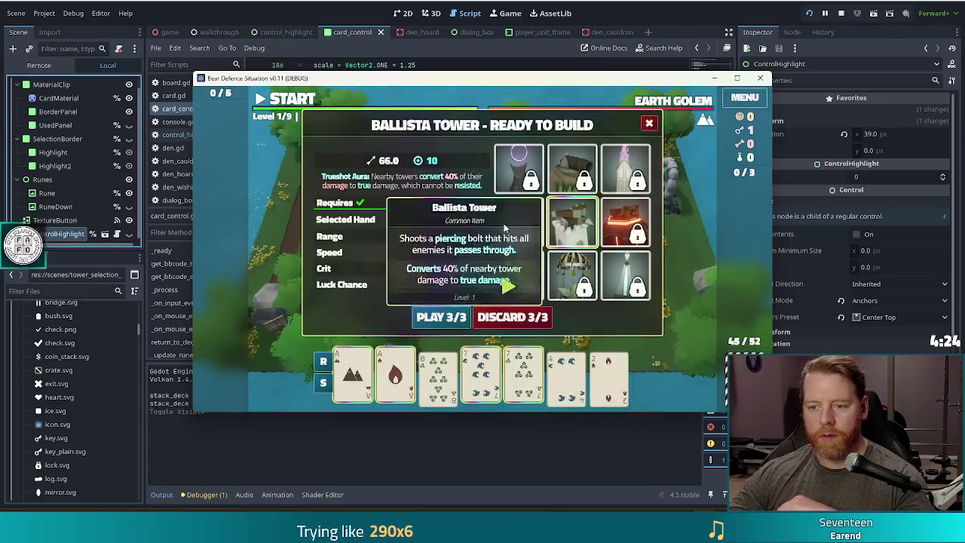
left_click(520, 273)
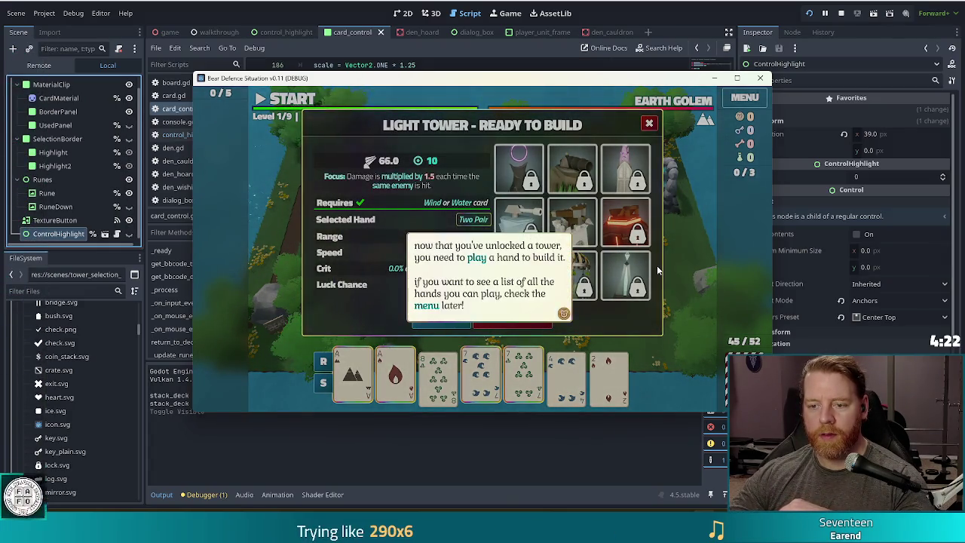
left_click(657, 265)
left_click(528, 298)
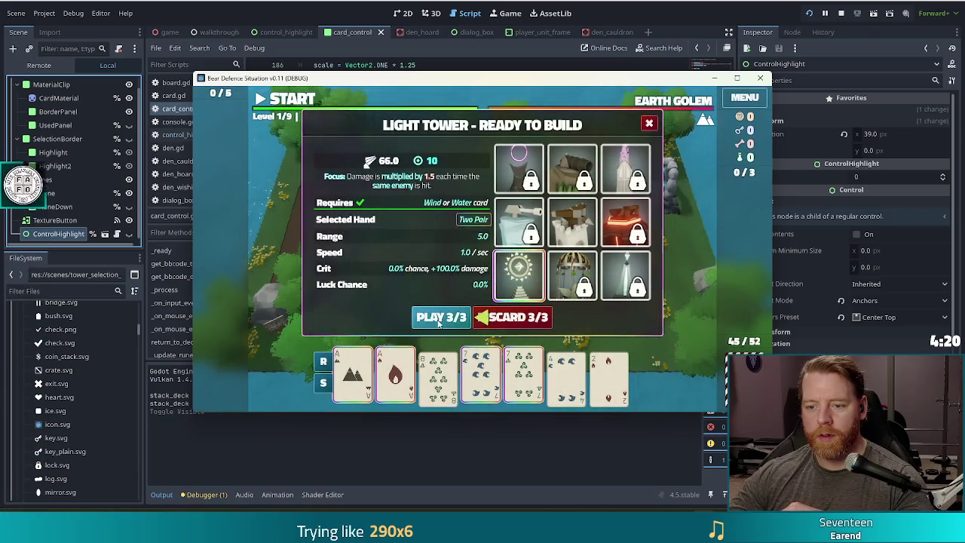
left_click(439, 318)
left_click(567, 272)
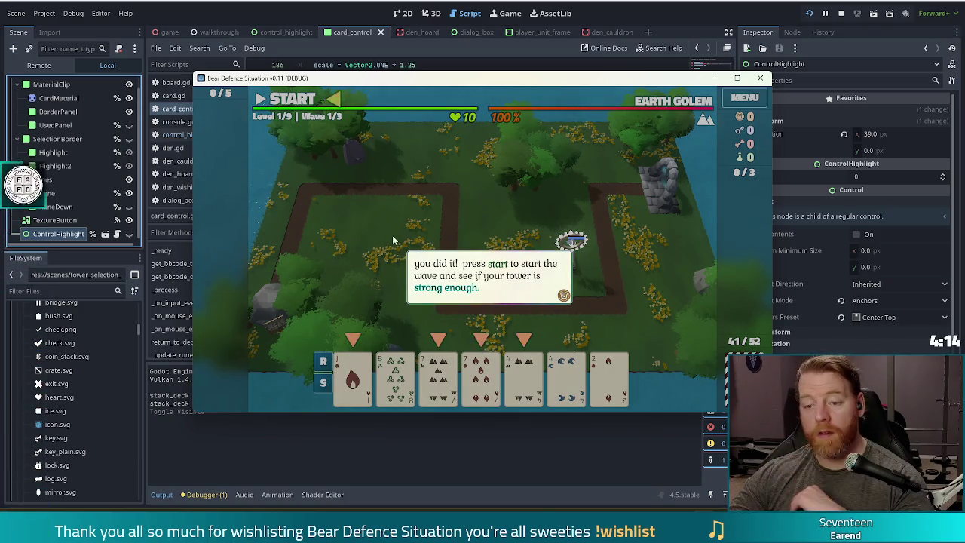
left_click(344, 272)
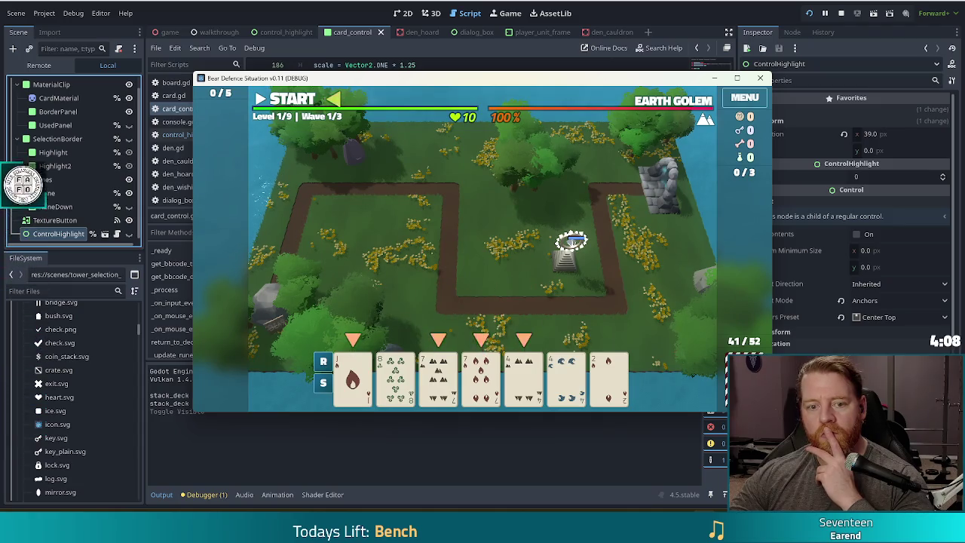
left_click(309, 7)
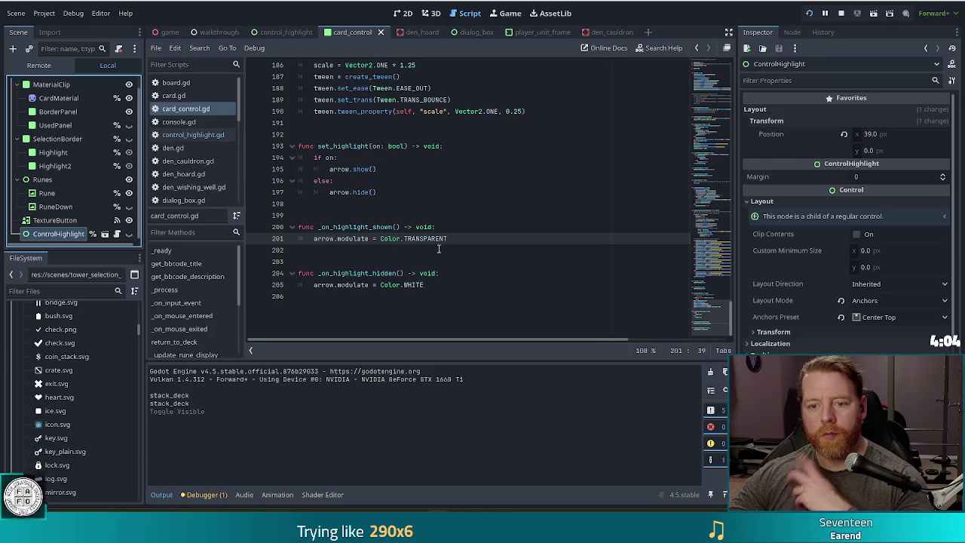
Toggle ControlHighlight's visibility in the 2D card scene, inspect its colour, then save and rerun the game.
left_click(402, 13)
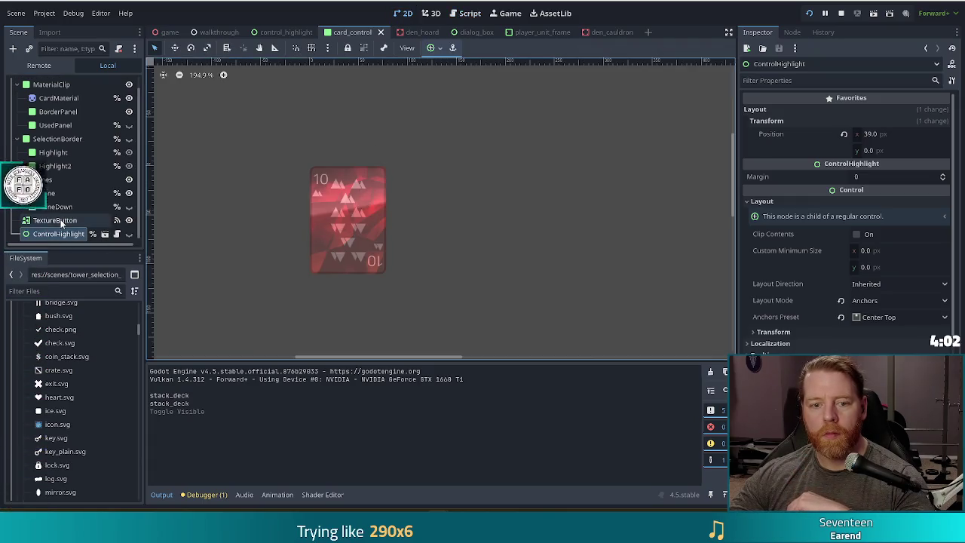
left_click(129, 234)
key("F2")
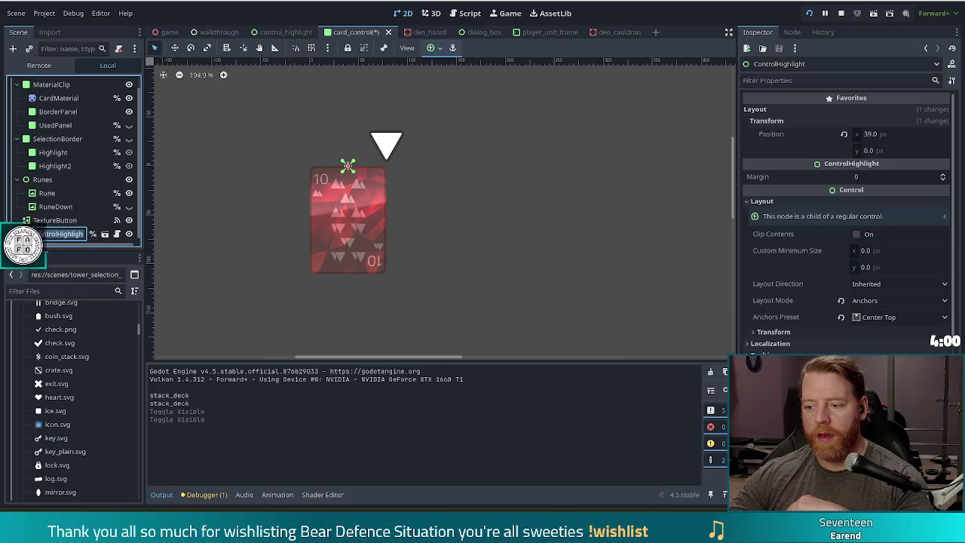
key("Return")
left_click(877, 154)
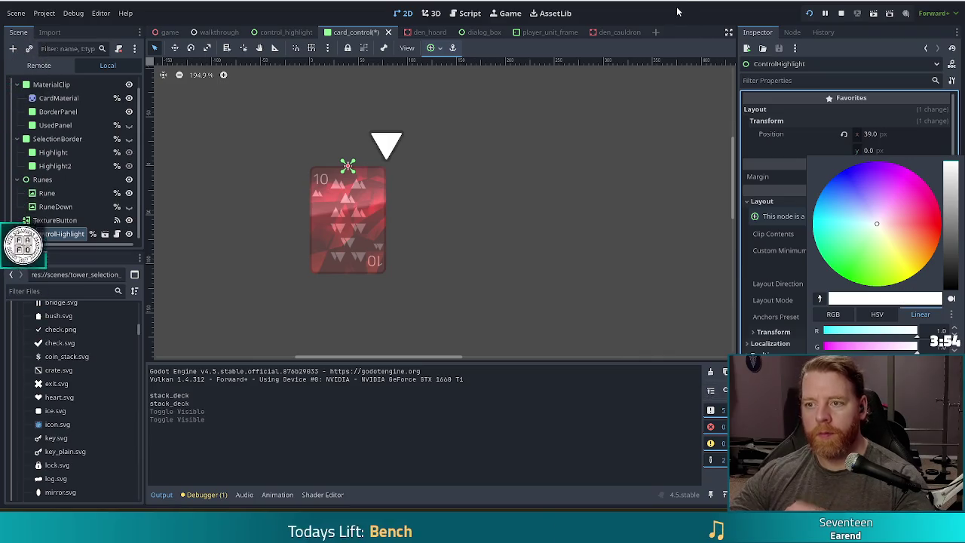
left_click(107, 249)
key("F5")
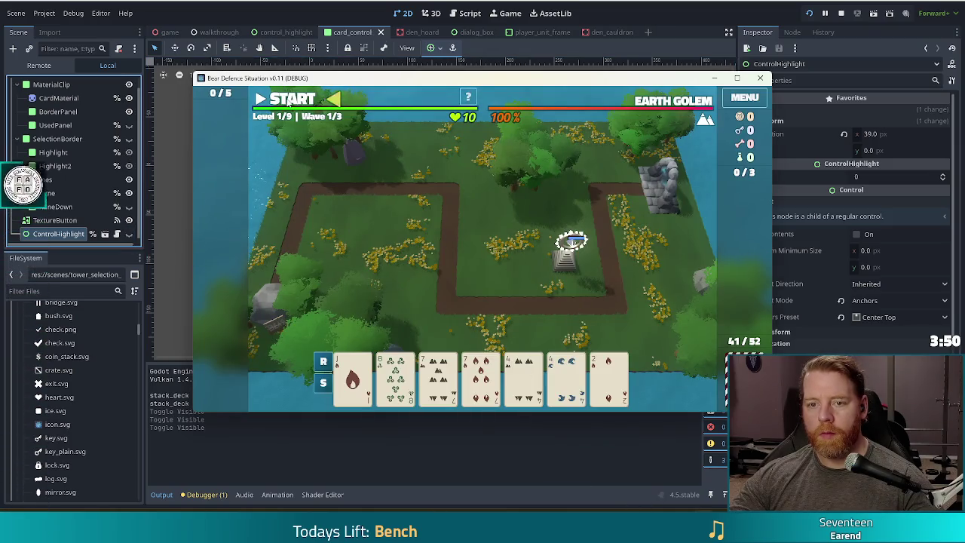
Start the first wave, clear the tutorial text, and play a Two Pair hand.
left_click(289, 101)
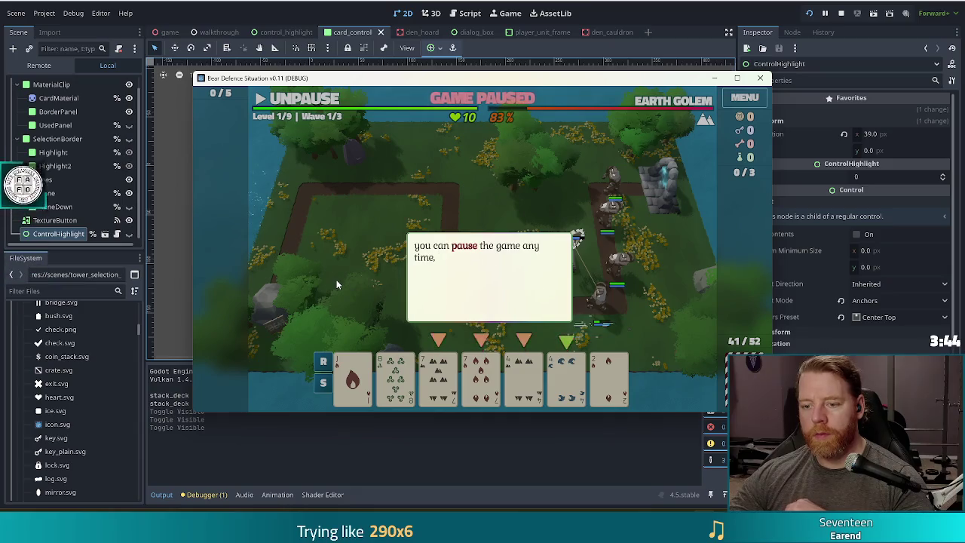
left_click(346, 305)
left_click(345, 306)
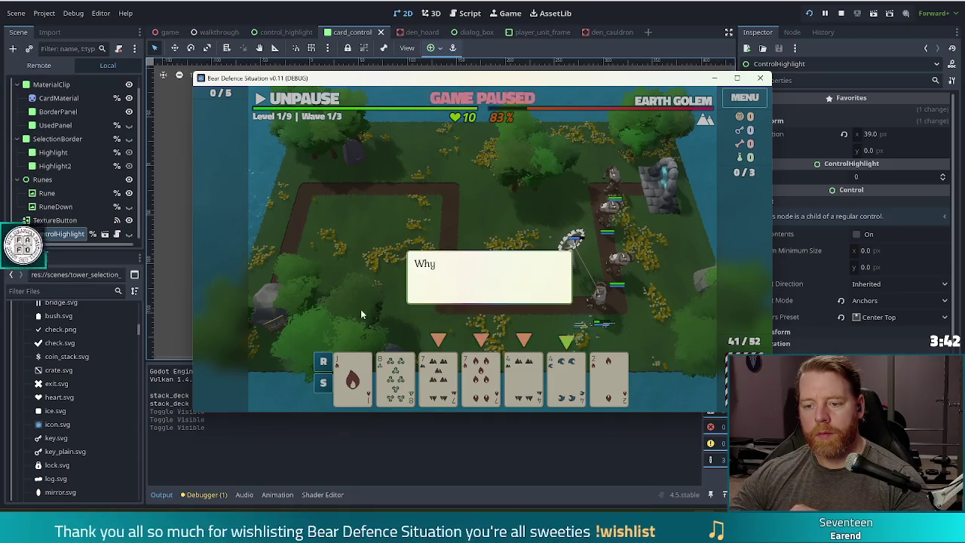
left_click(408, 347)
left_click(489, 386)
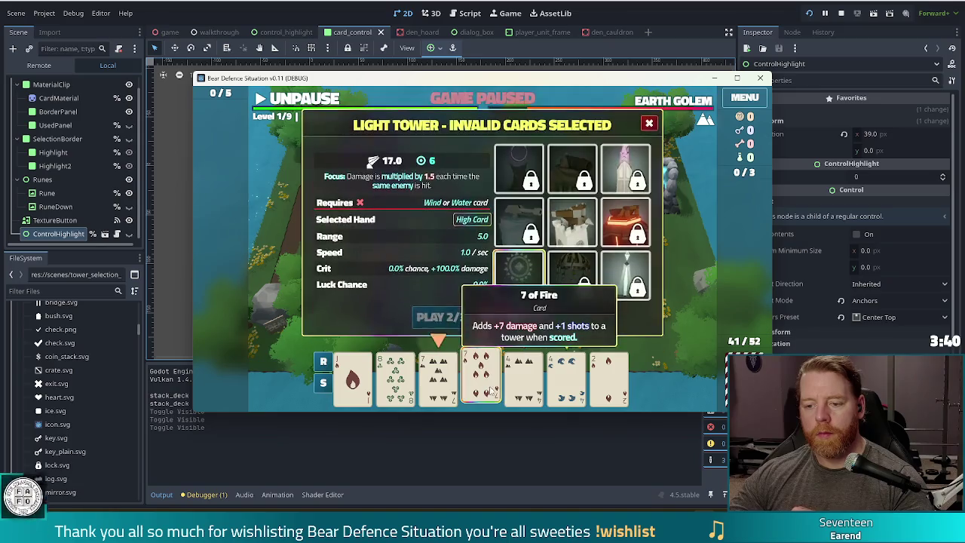
left_click(523, 380)
left_click(567, 381)
left_click(438, 381)
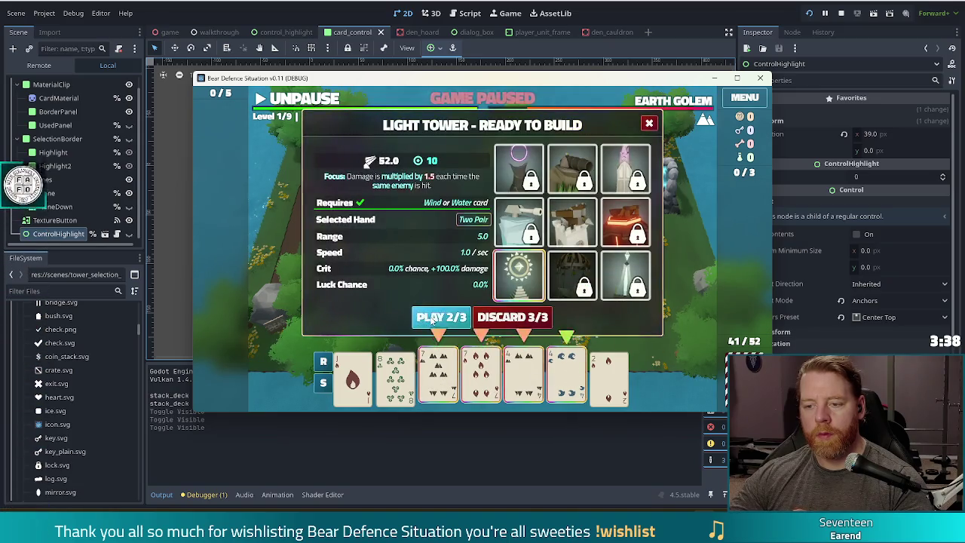
left_click(432, 318)
Select the 8 of Water, build the Light Tower on the map, and close the game window.
left_click(491, 386)
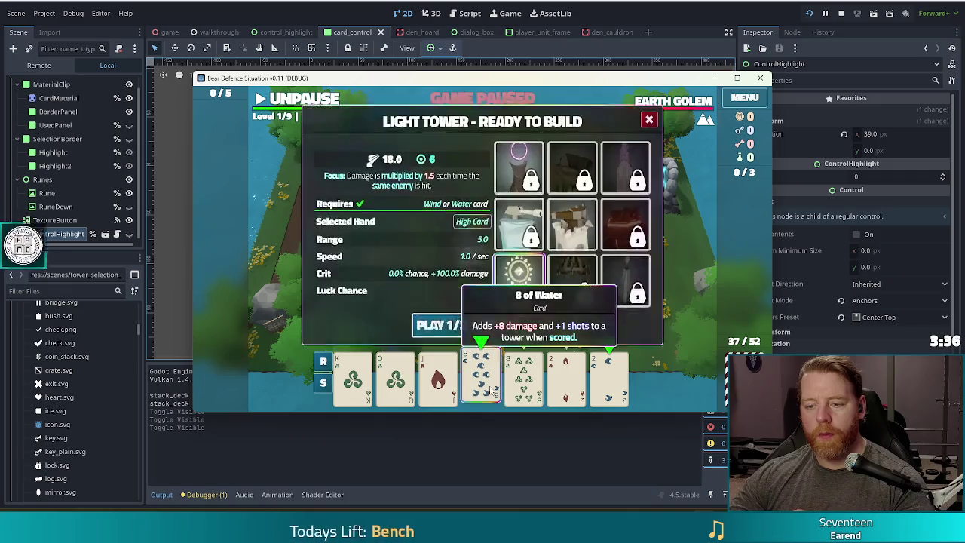
left_click(440, 325)
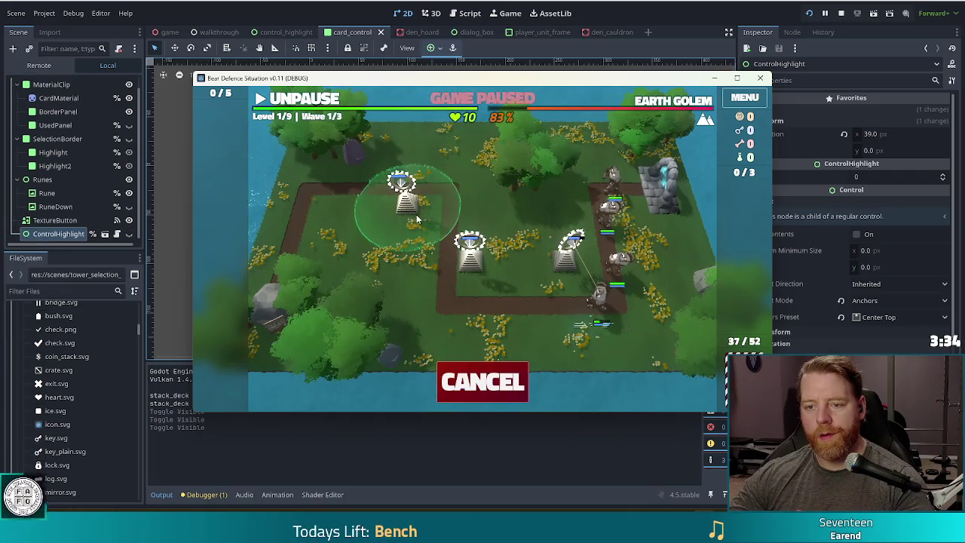
left_click(417, 218)
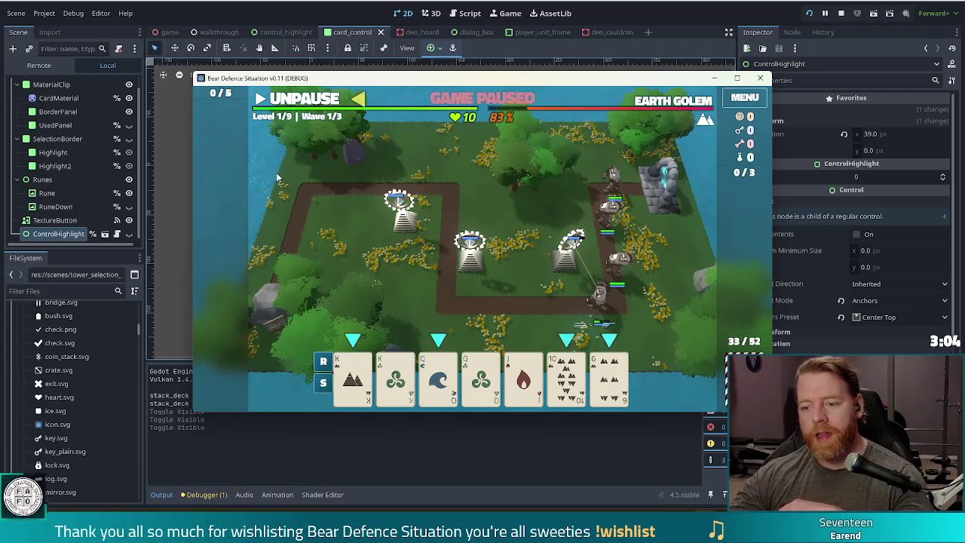
mouse_move(424, 375)
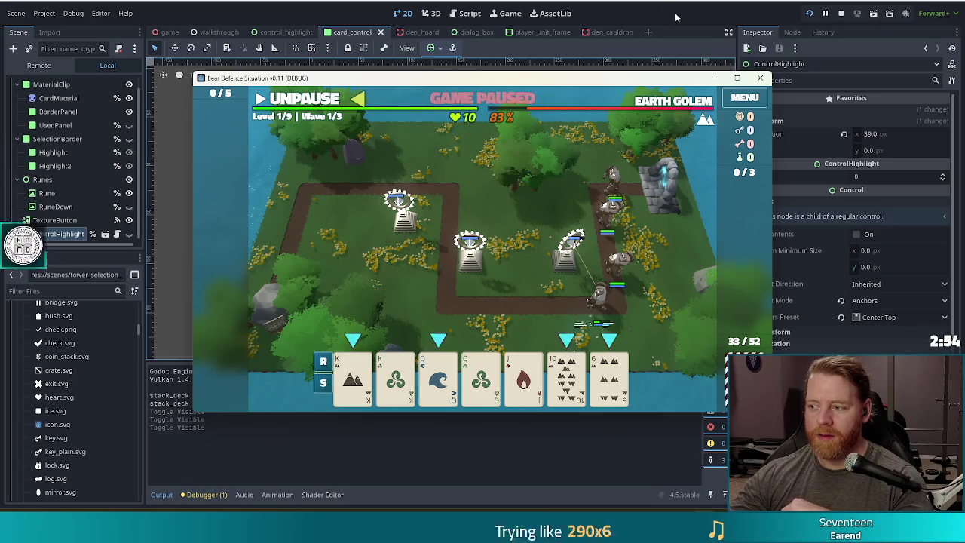
left_click(840, 13)
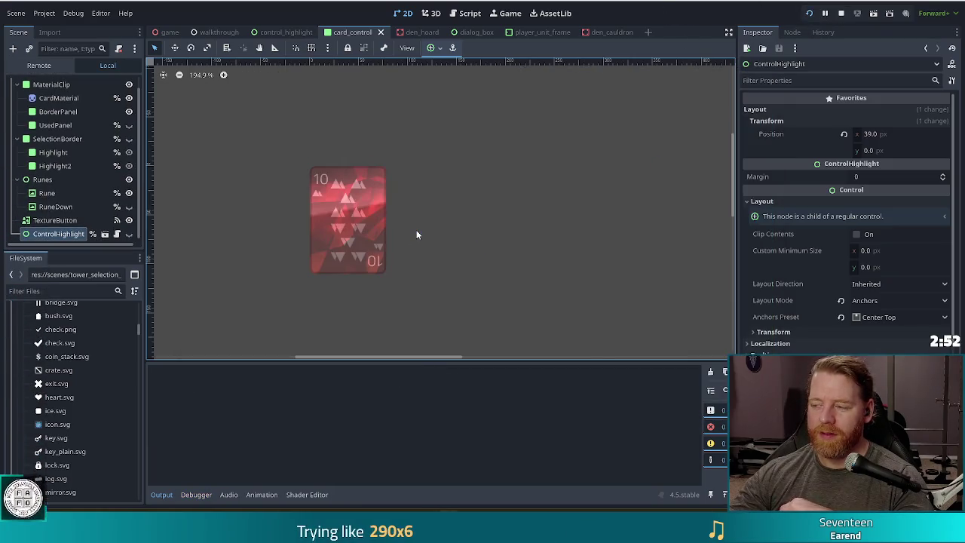
Relaunch the game, click through the tutorial dialogue and shop to the card map, and open the console.
key("F5")
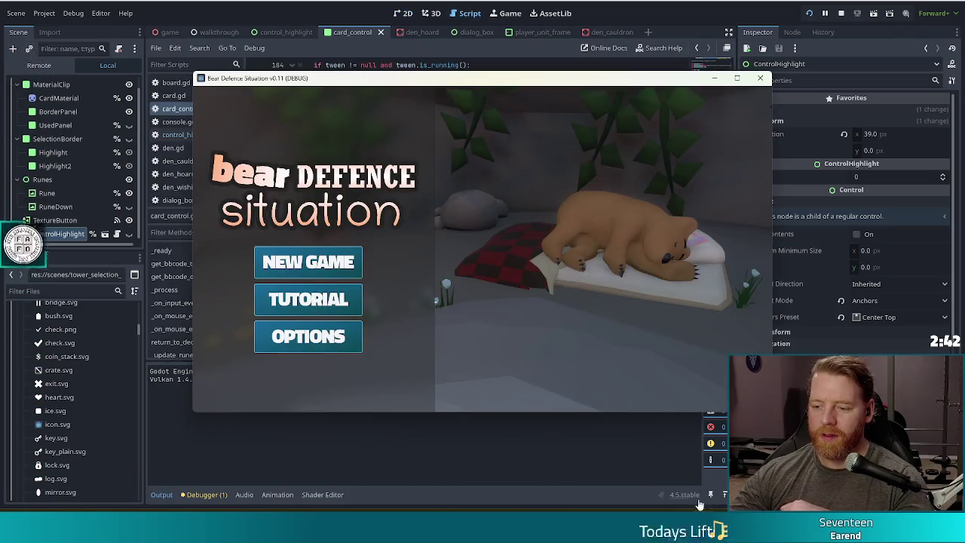
left_click(290, 305)
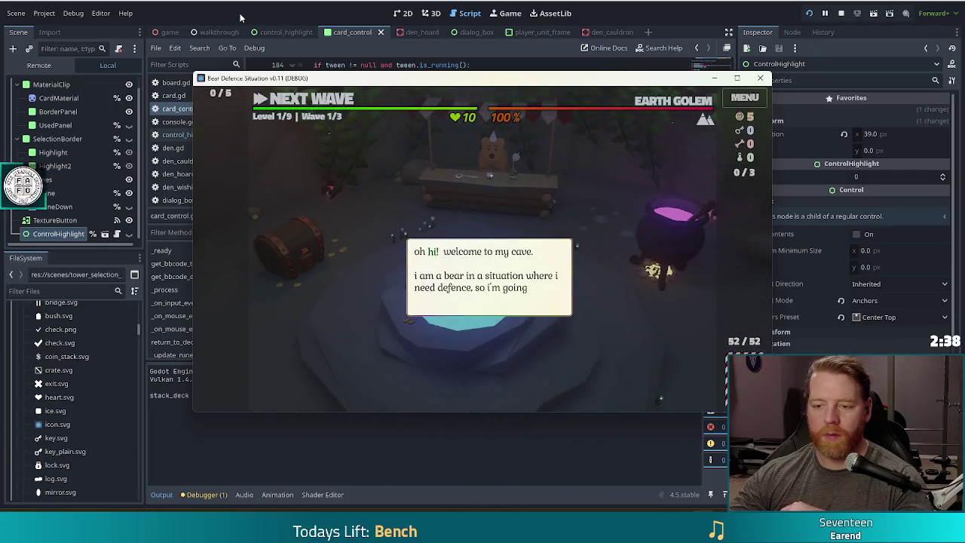
left_click(464, 184)
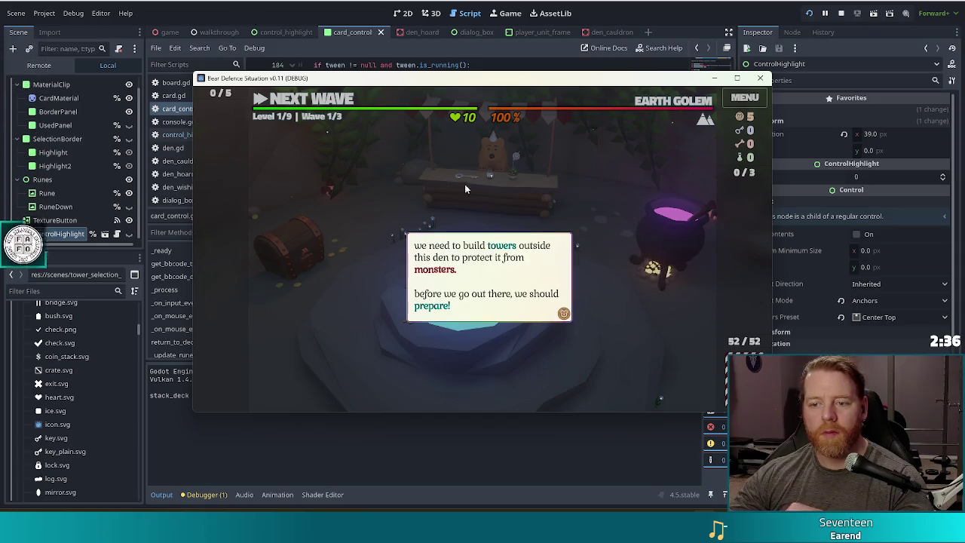
left_click(484, 189)
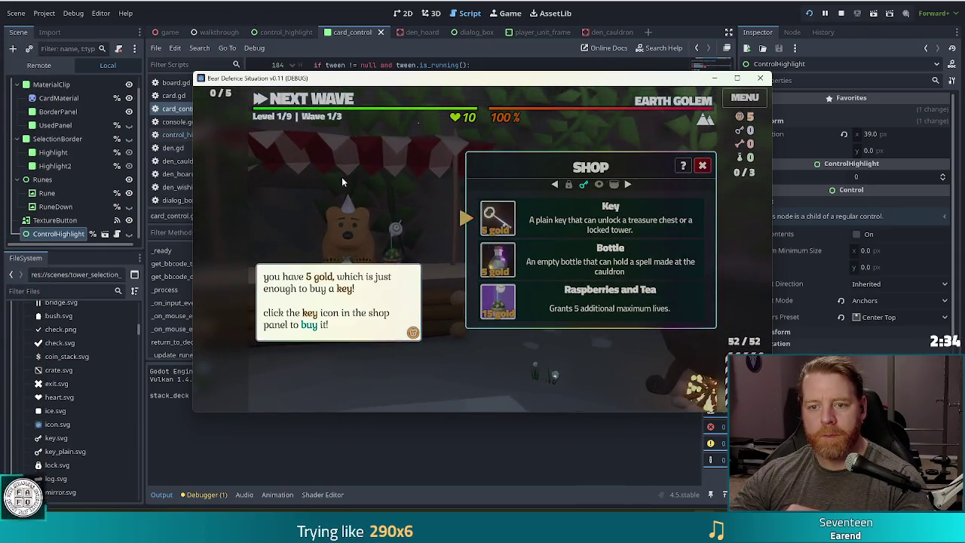
left_click(342, 176)
left_click(504, 220)
left_click(475, 218)
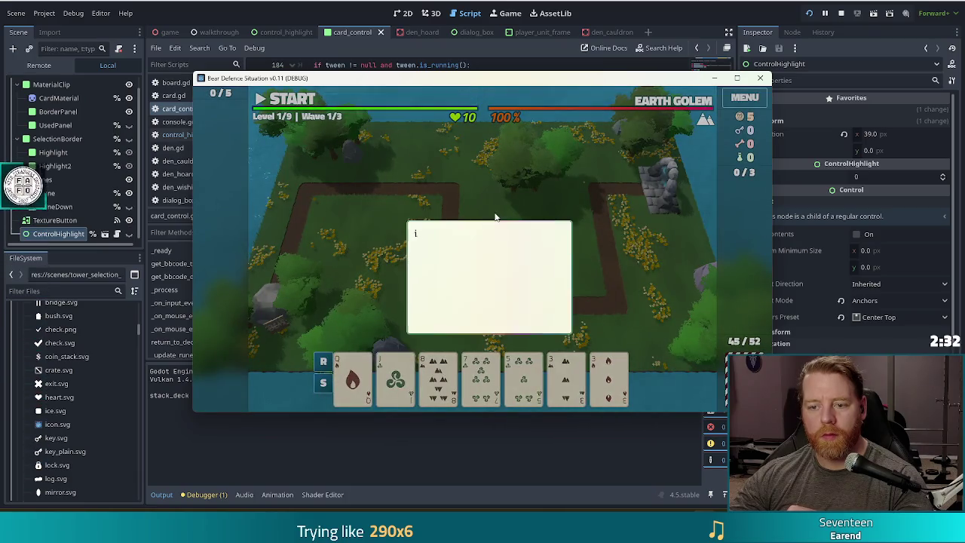
left_click(528, 185)
left_click(584, 237)
key("grave")
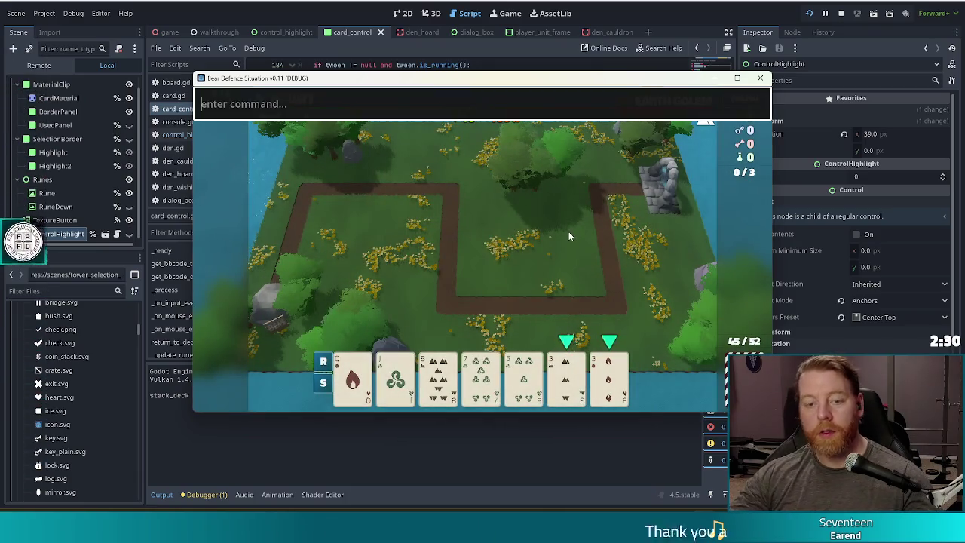
Grant one key with the console command 'set_keys 1', then select a pair of 3s.
type("set_key")
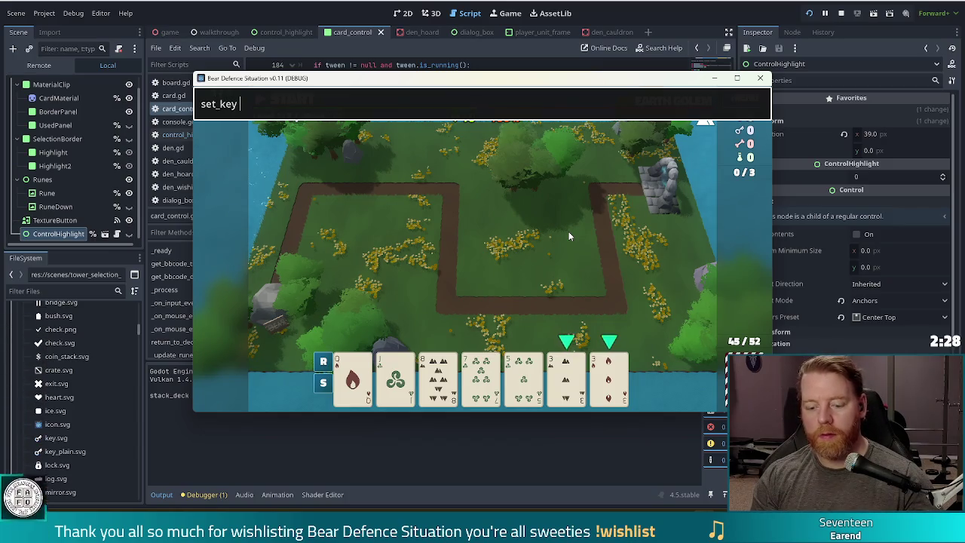
type("s 1")
key("Return")
key("grave")
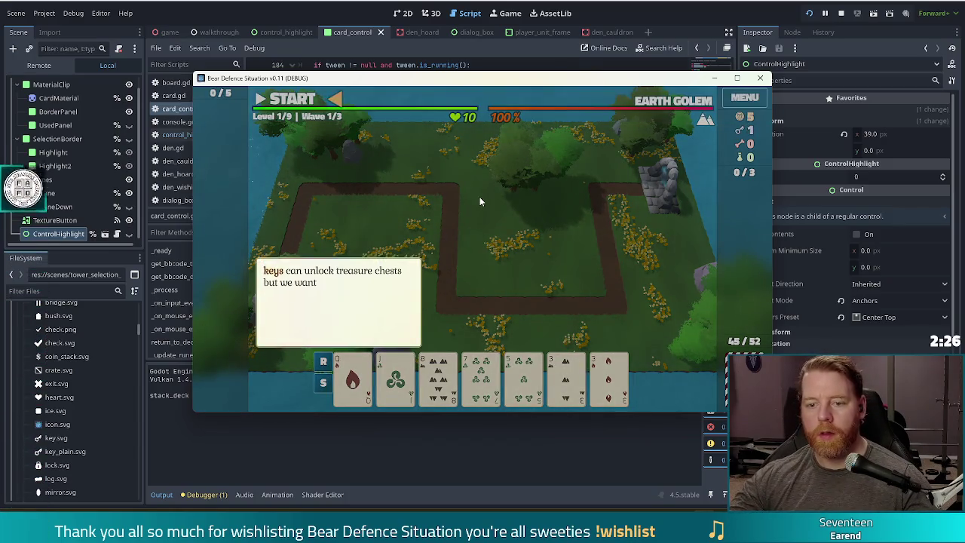
left_click(467, 210)
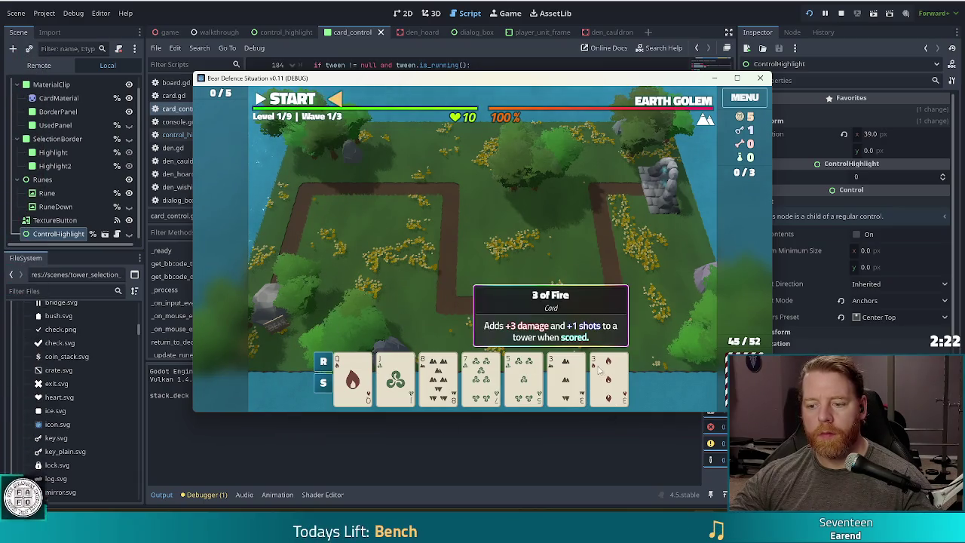
left_click(604, 385)
left_click(562, 385)
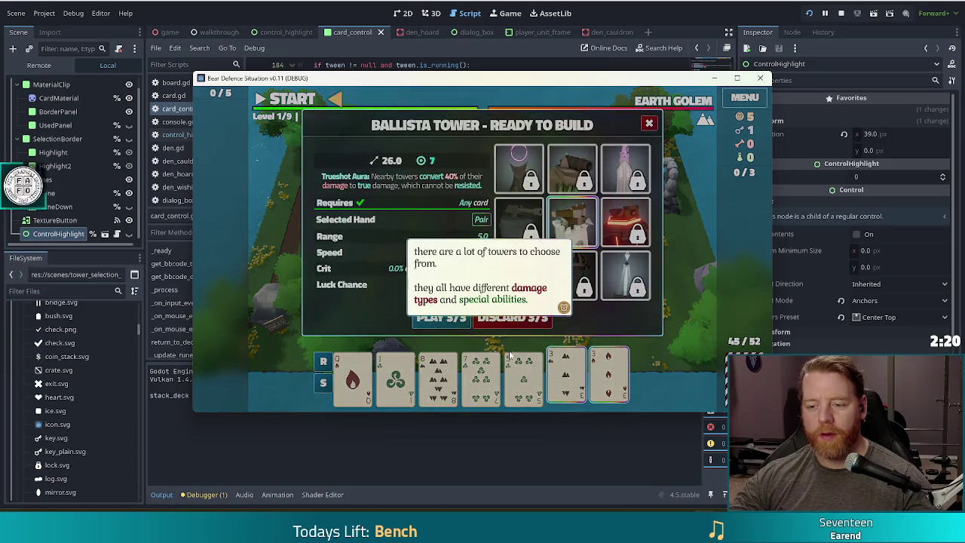
left_click(632, 328)
left_click(573, 324)
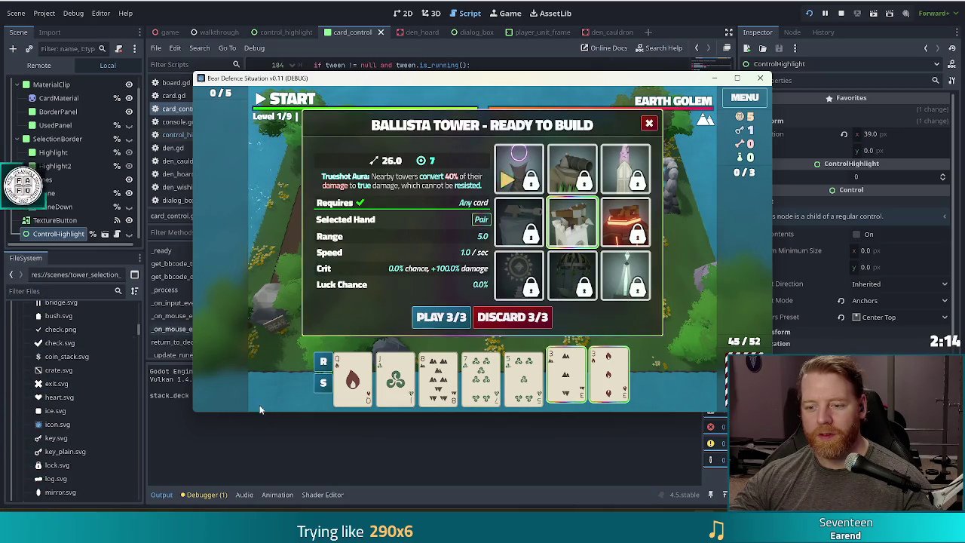
Unlock the Shadow Tower with the key, play the pair, and place the tower on the map.
left_click(528, 181)
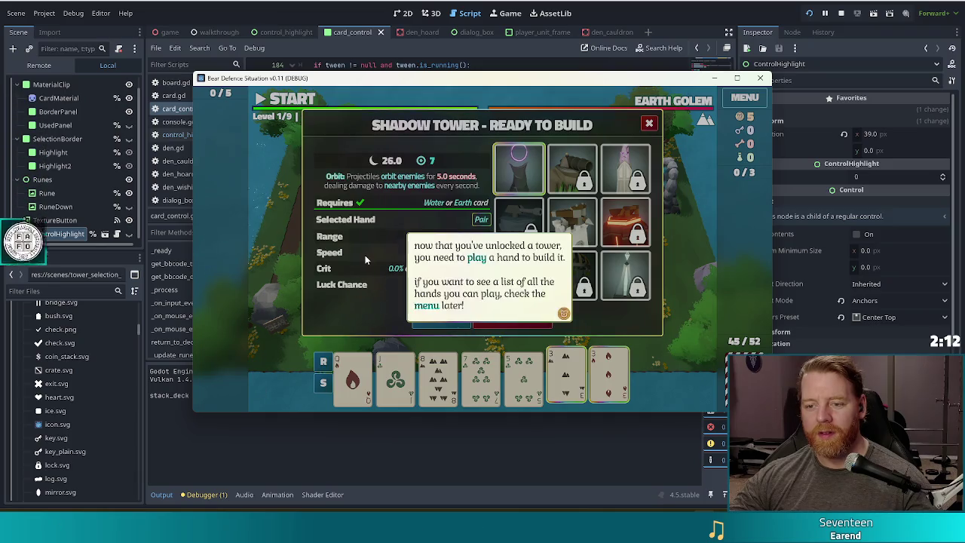
left_click(362, 279)
left_click(367, 300)
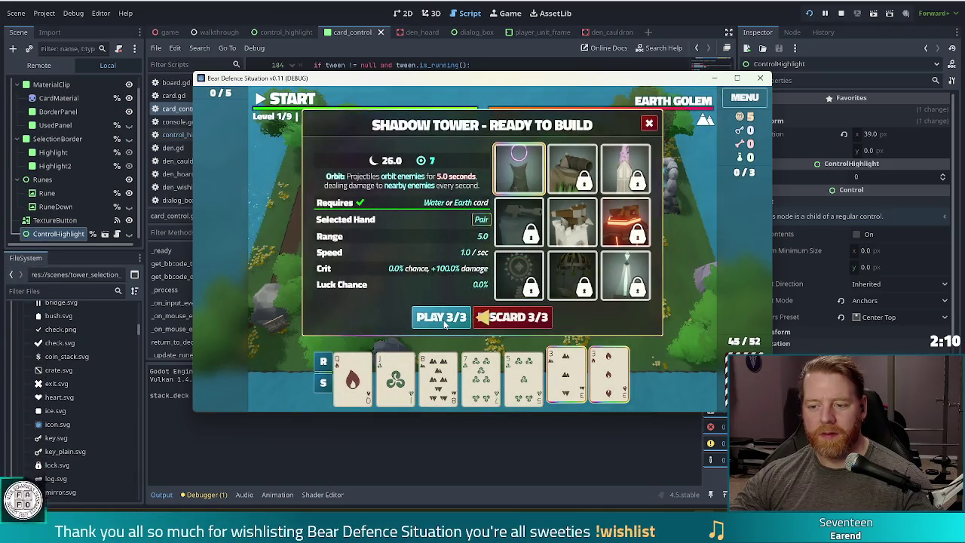
left_click(445, 318)
left_click(574, 265)
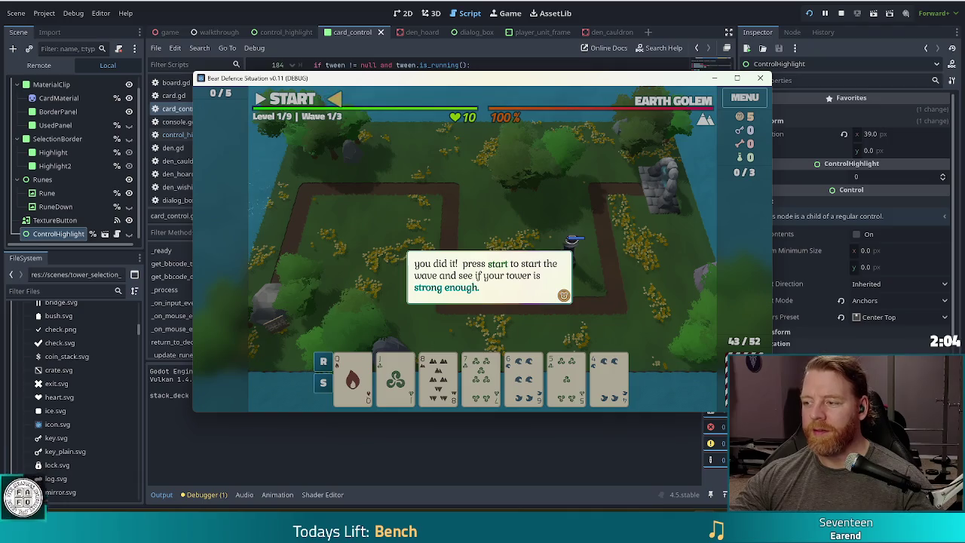
left_click(457, 255)
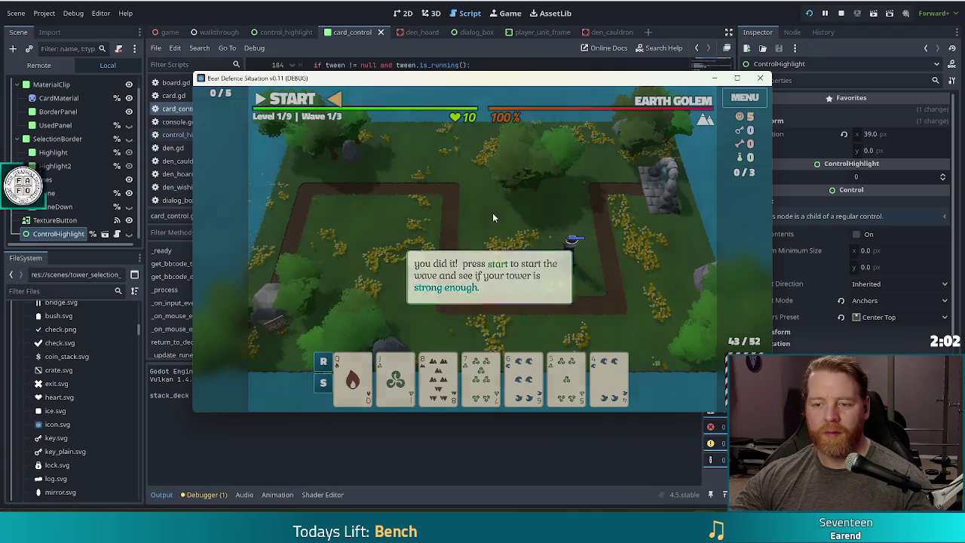
Start the first wave, play a five-card straight, and place the second Shadow Tower.
left_click(294, 100)
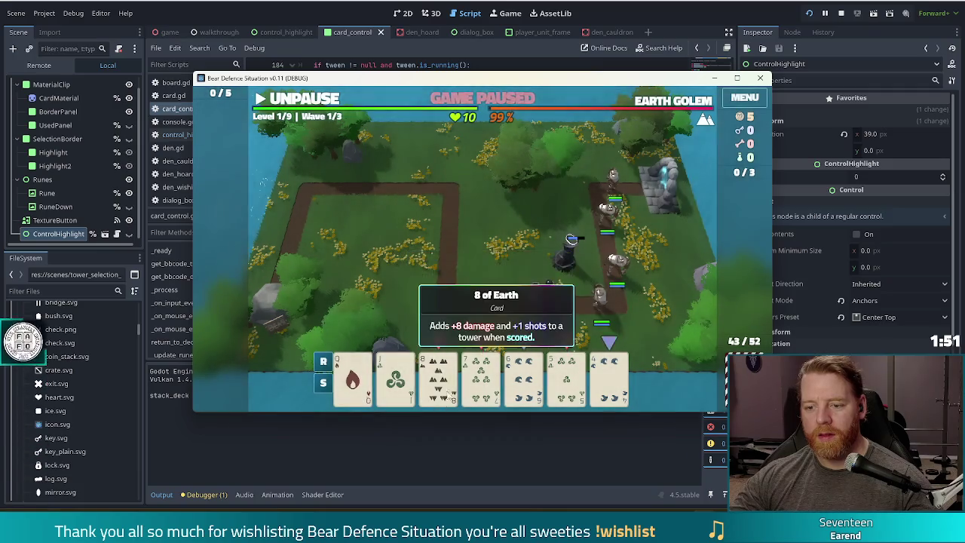
left_click(438, 377)
left_click(480, 377)
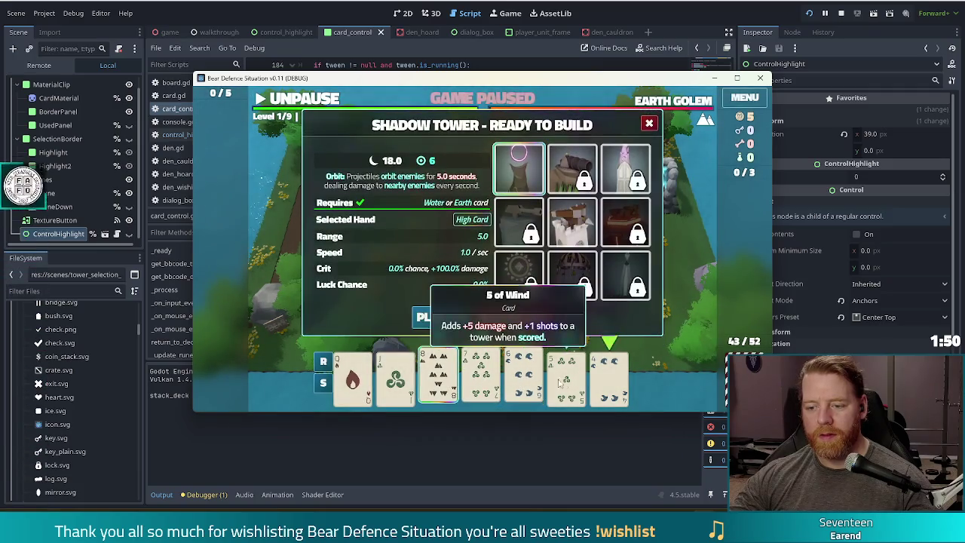
left_click(524, 378)
left_click(566, 377)
left_click(610, 377)
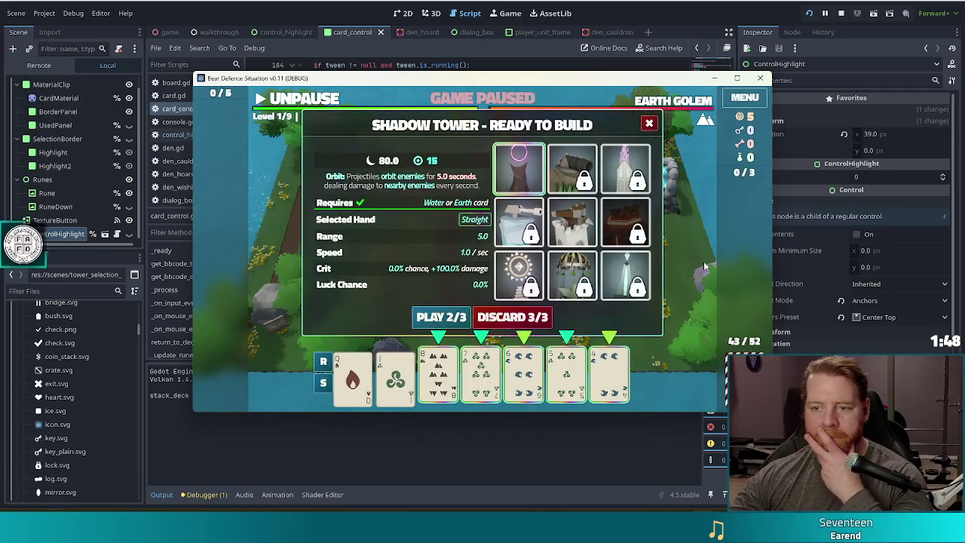
left_click(441, 316)
left_click(491, 260)
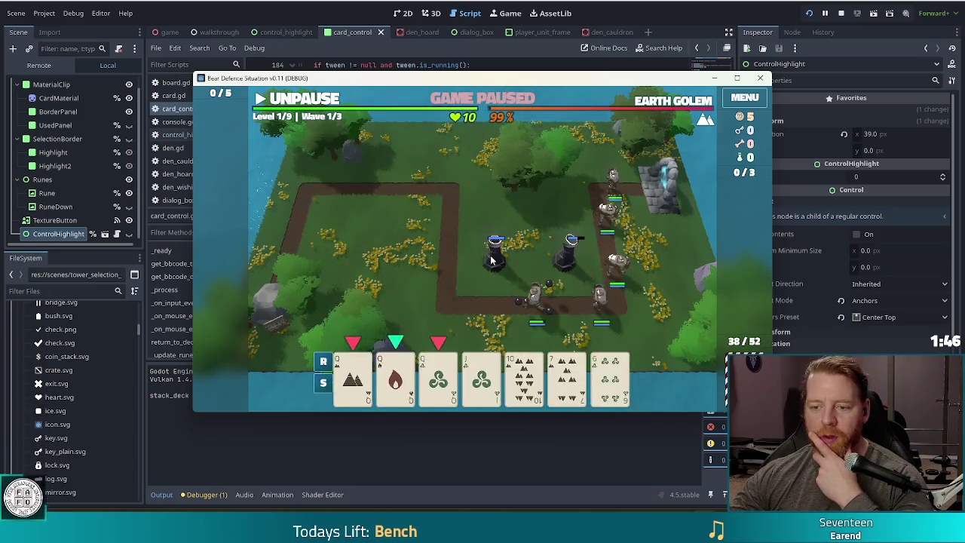
Play three Queens and place the third tower beside the path.
left_click(352, 377)
left_click(395, 377)
left_click(438, 377)
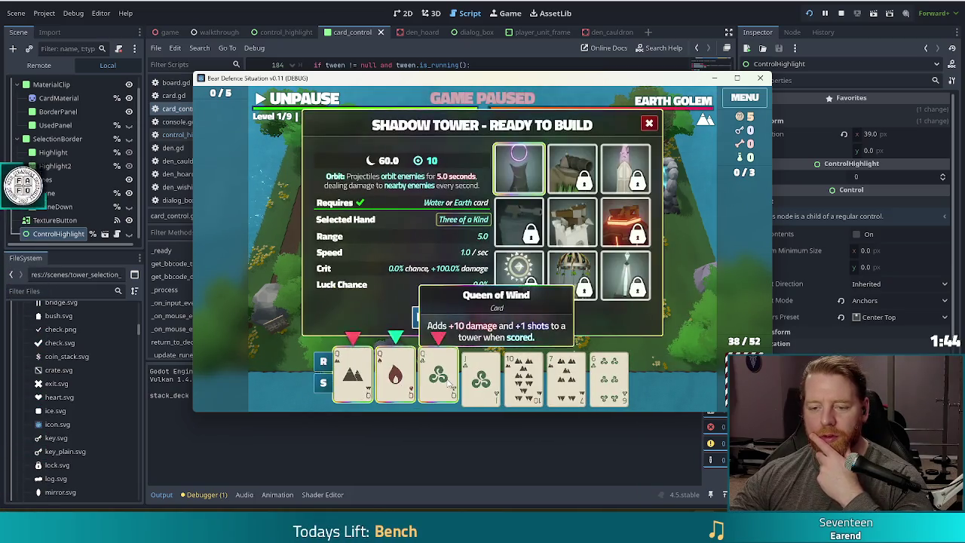
left_click(439, 320)
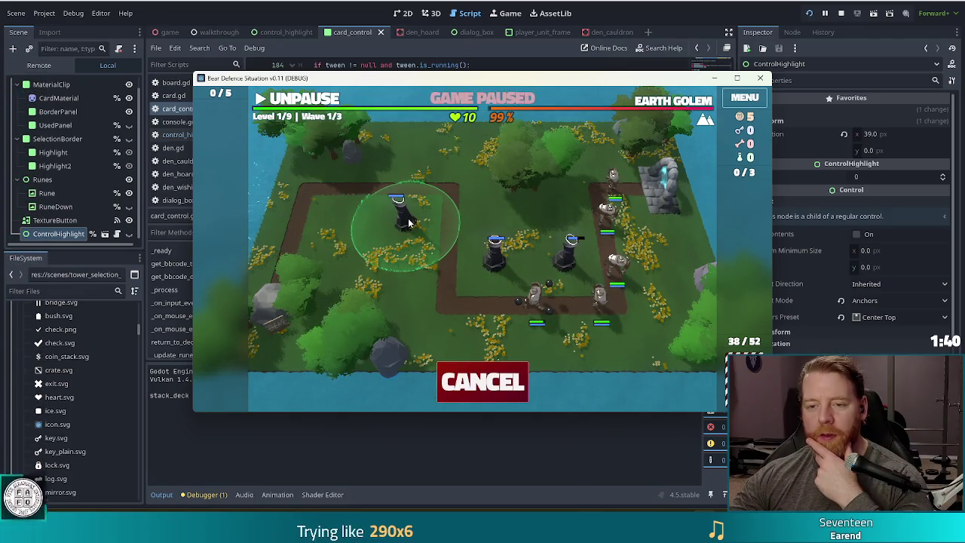
left_click(408, 218)
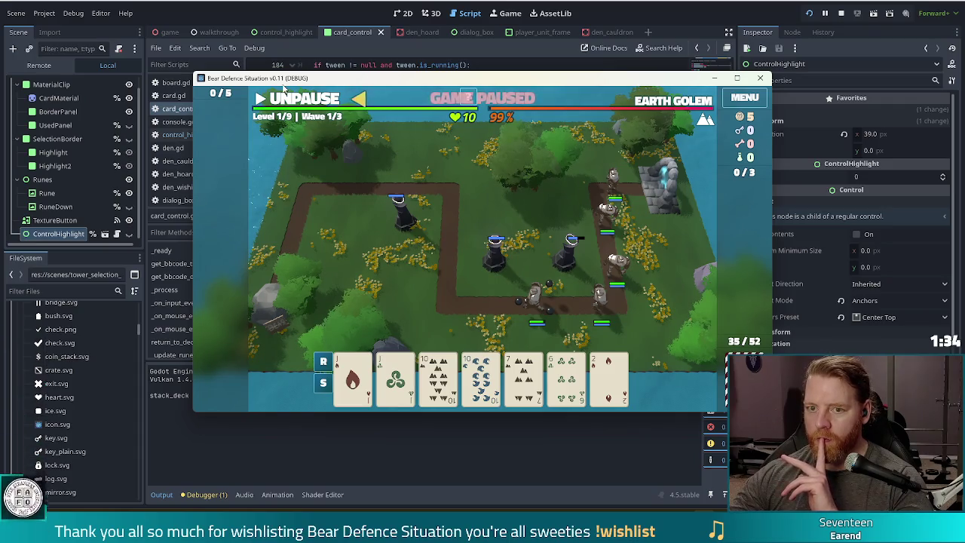
Unpause to run the wave, accept the wave reward, clear the wave-2 tips, and close the game.
left_click(320, 104)
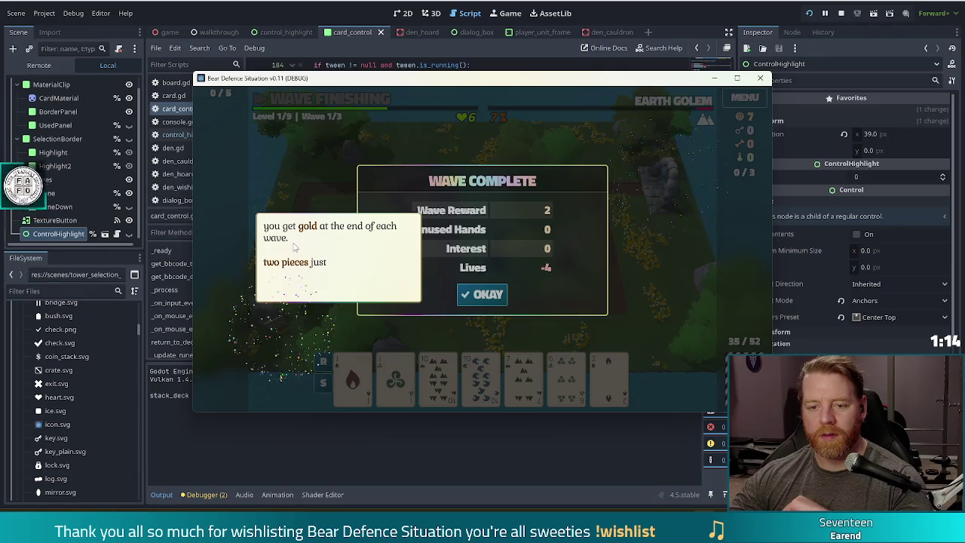
left_click(337, 175)
left_click(494, 297)
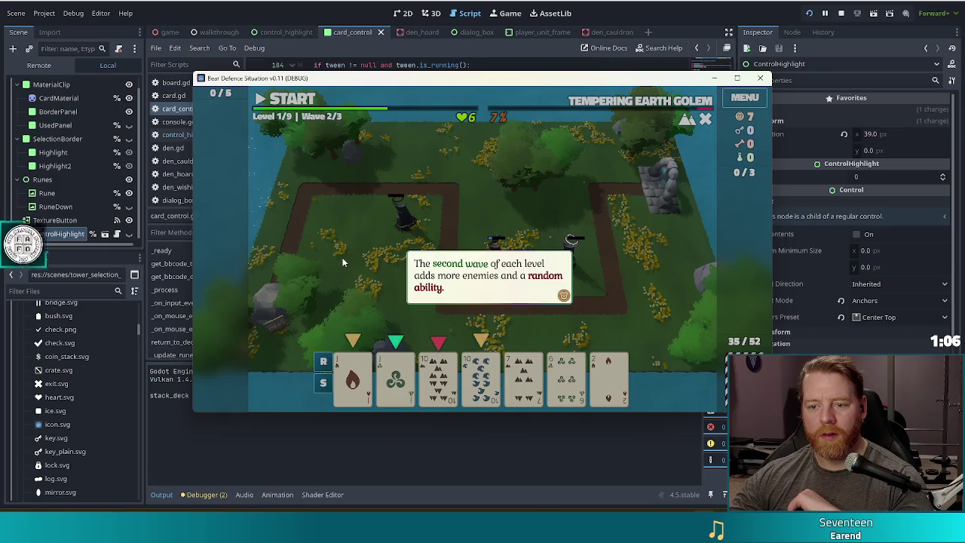
left_click(343, 262)
left_click(343, 262)
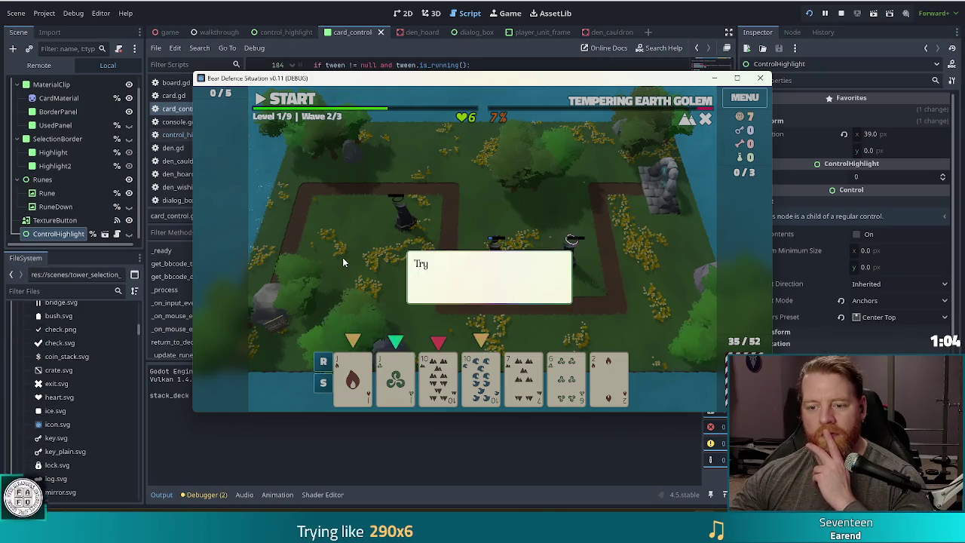
left_click(342, 262)
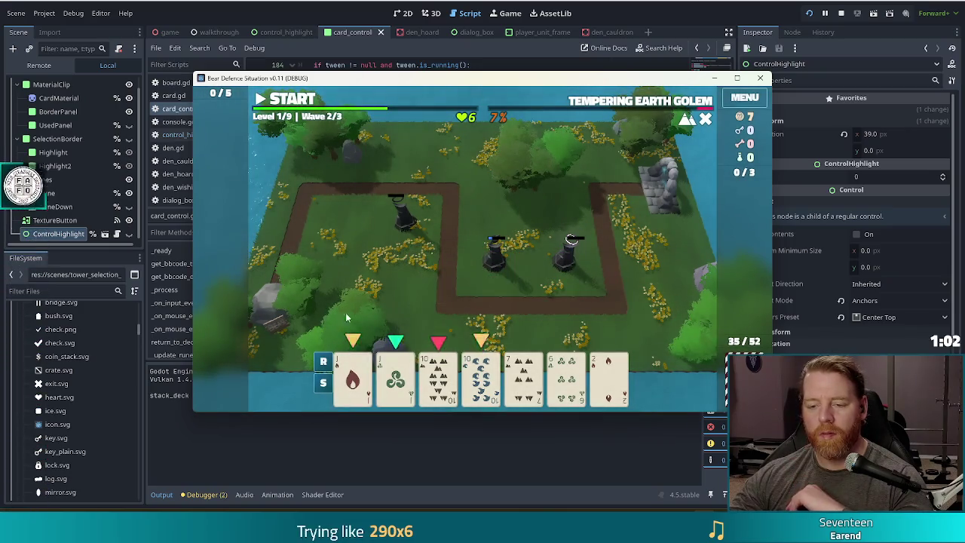
mouse_move(353, 381)
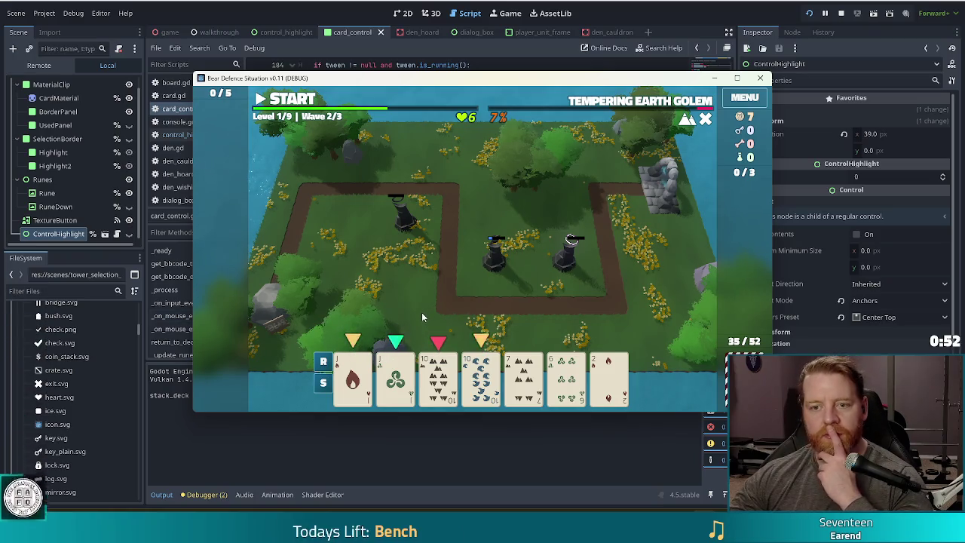
left_click(329, 14)
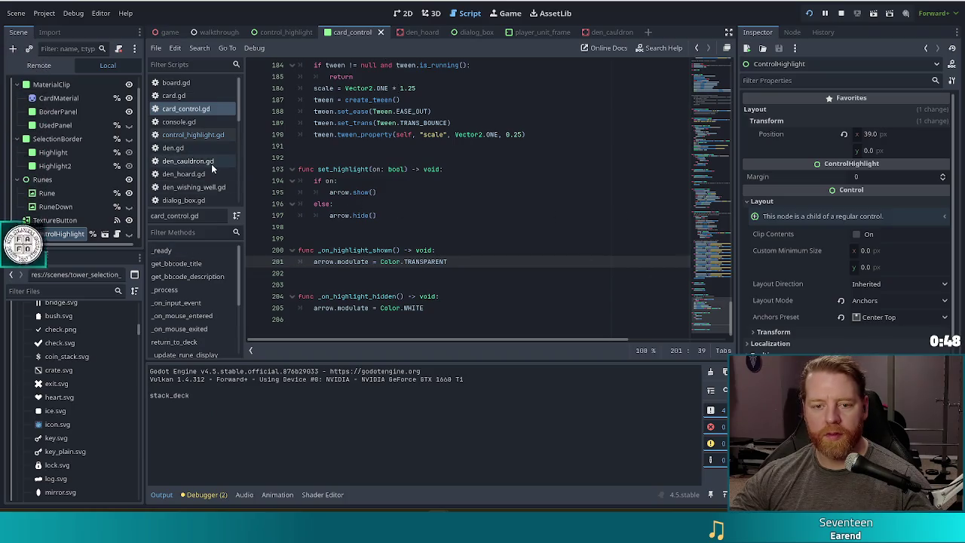
Open walkthrough.gd and search it for 'live' to find the lives code.
scroll(197, 136, "down", 5)
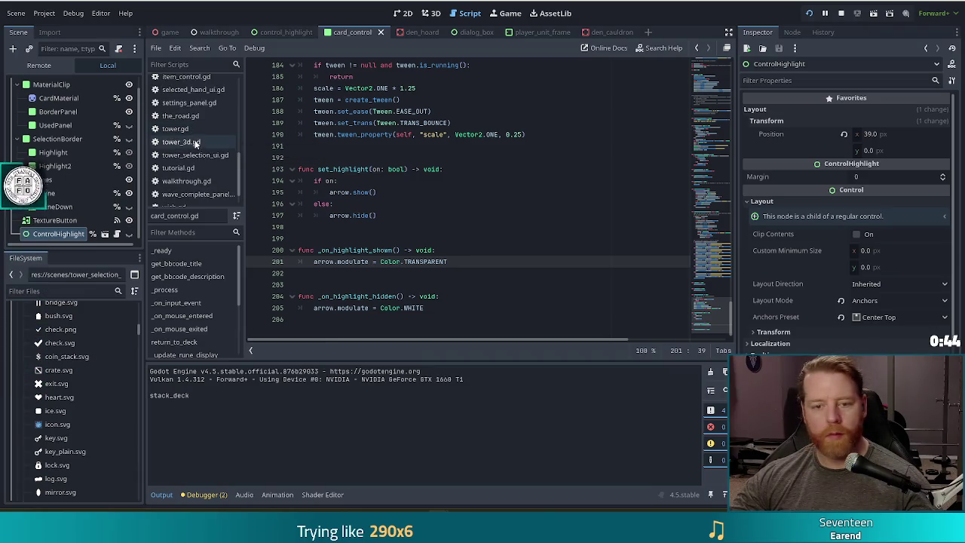
scroll(195, 151, "down", 2)
left_click(187, 159)
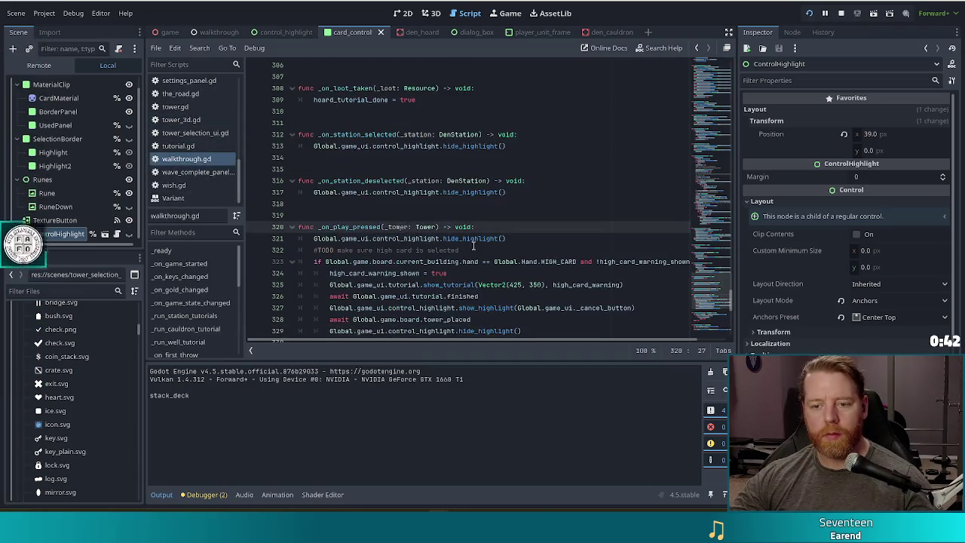
key("ctrl+f")
type("lives")
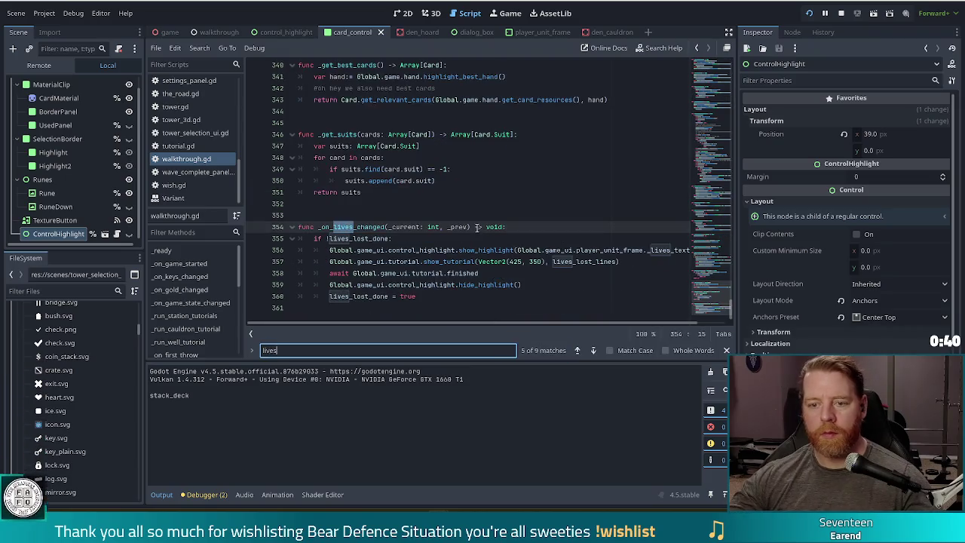
Move the lives_lost_done = true line up under the if check and save.
left_click_drag(442, 303, 561, 285)
key("ctrl+x")
left_click(395, 238)
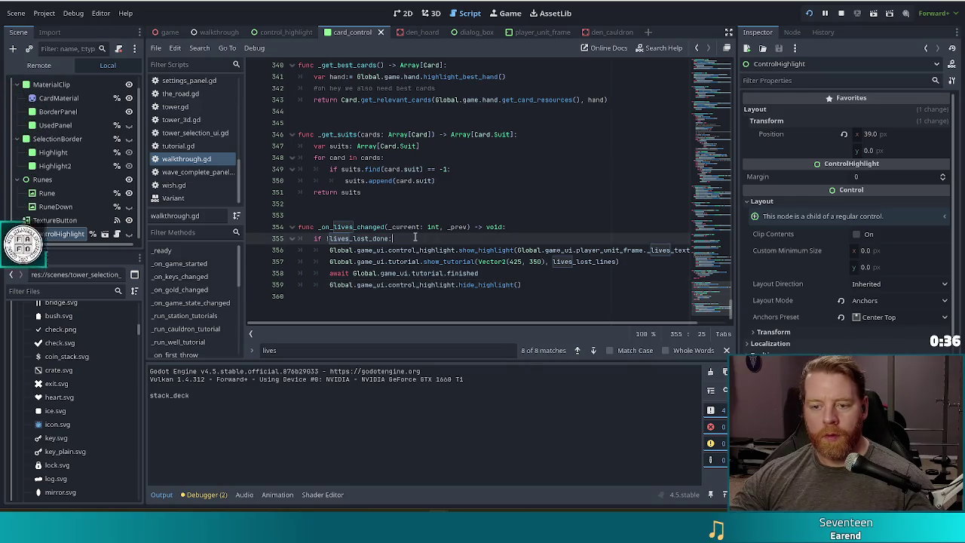
key("ctrl+v")
key("ctrl+s")
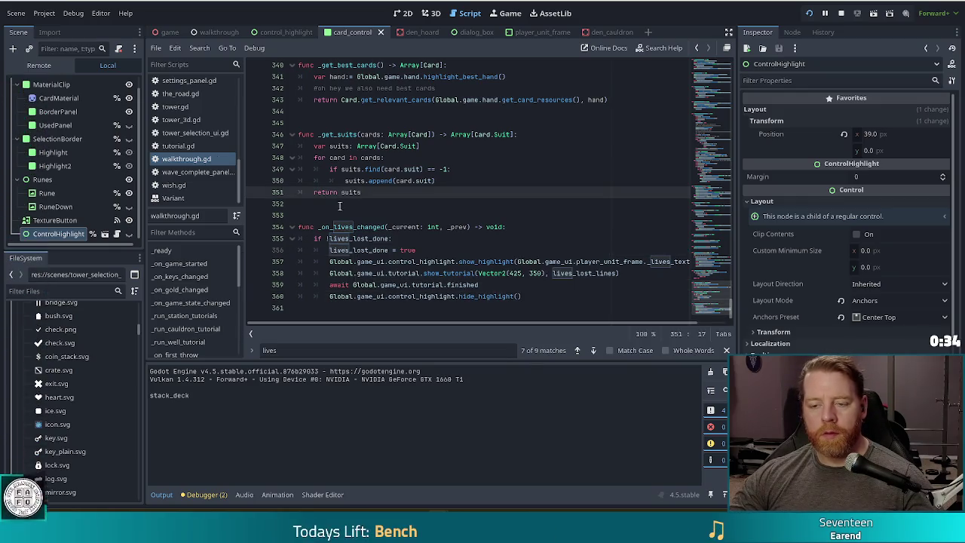
Move the flag line back below hide_highlight and add a blank line under the if check.
left_click(345, 262)
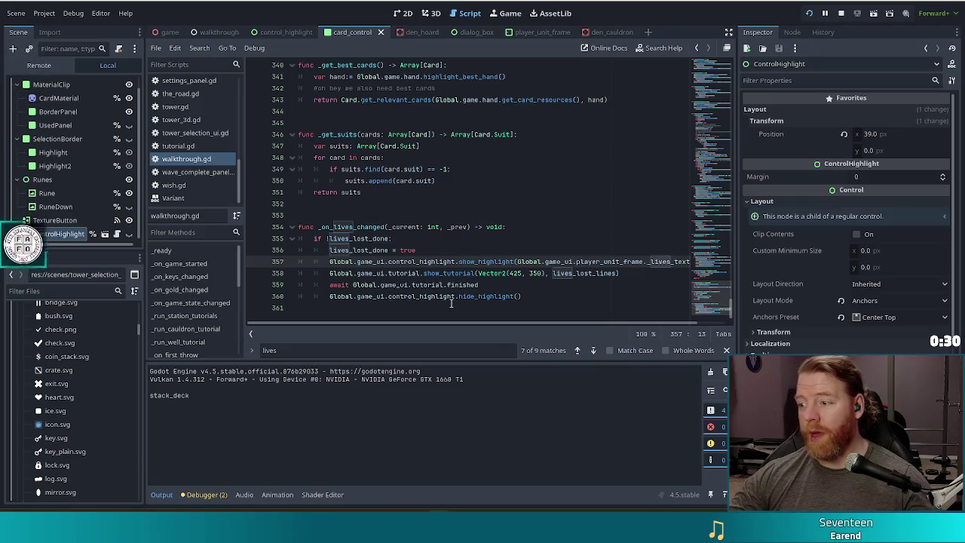
left_click(442, 254)
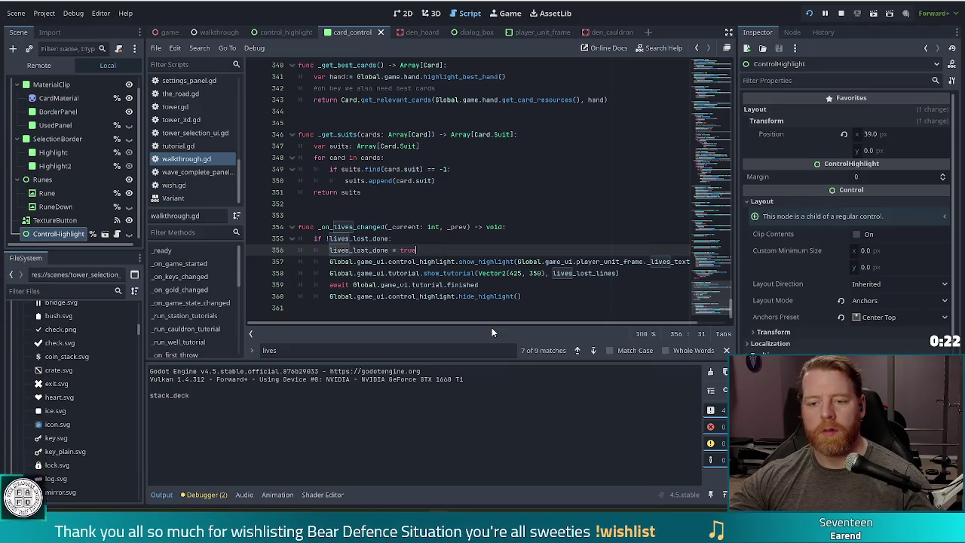
key("alt+Down")
key("alt+Down")
key("alt+Down")
left_click(404, 227)
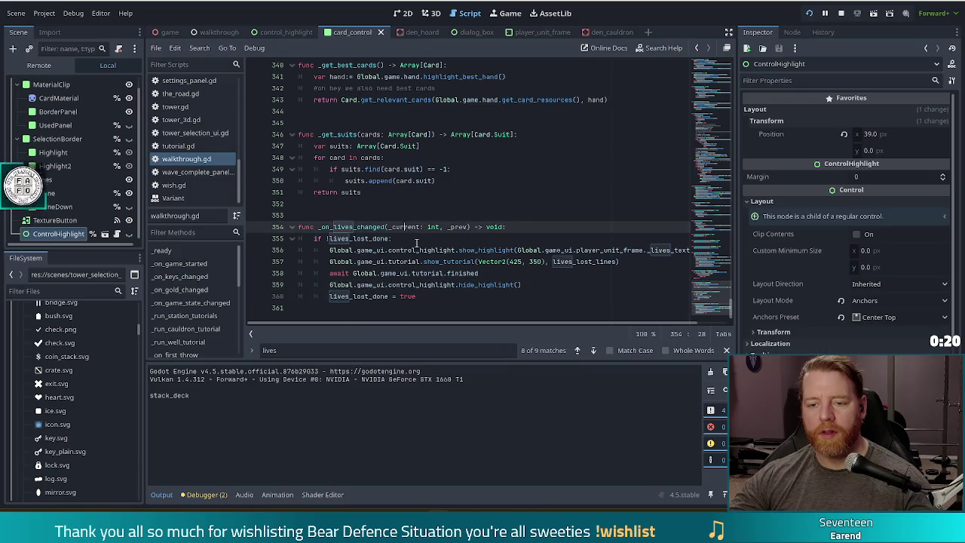
left_click(426, 236)
key("Return")
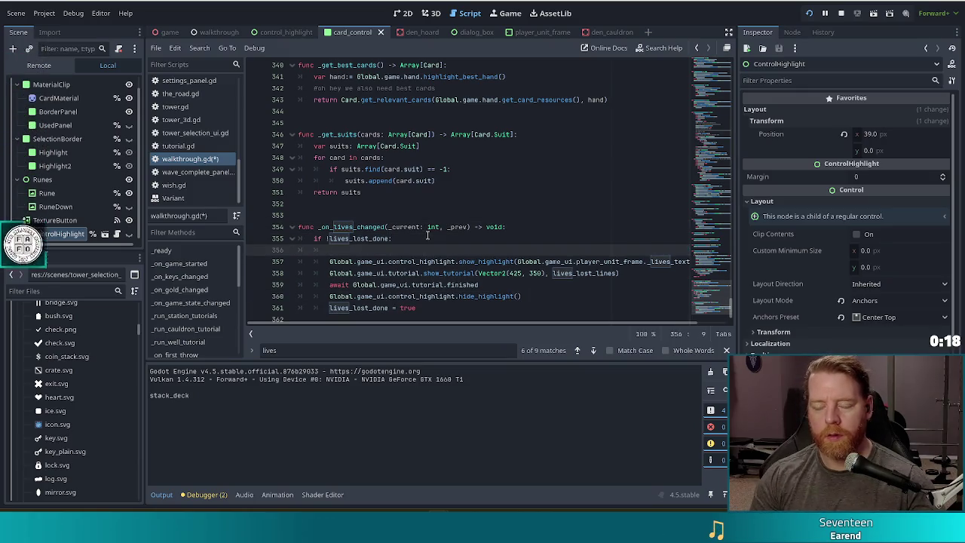
Search the script for 'pause' and select the two lines that pause the game.
key("ctrl+f")
type("pause")
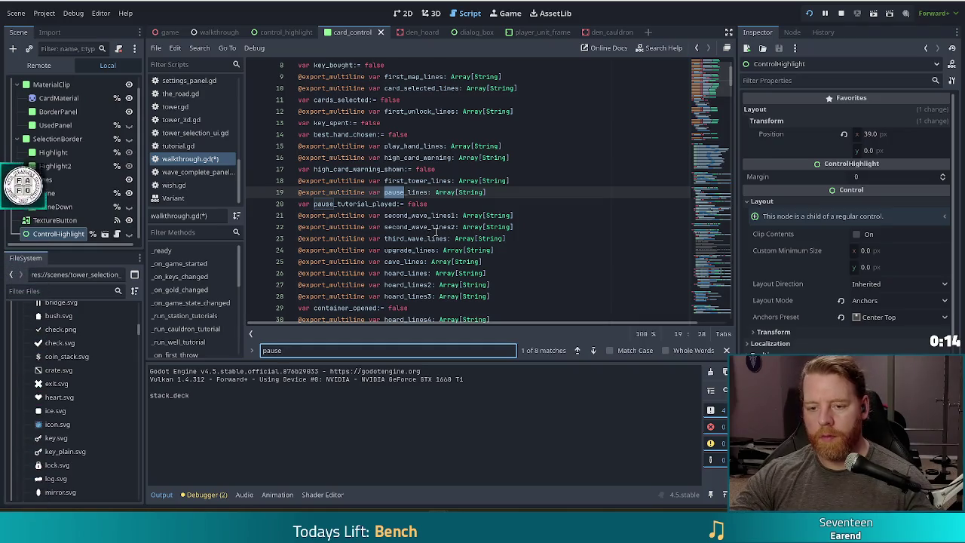
type("_t")
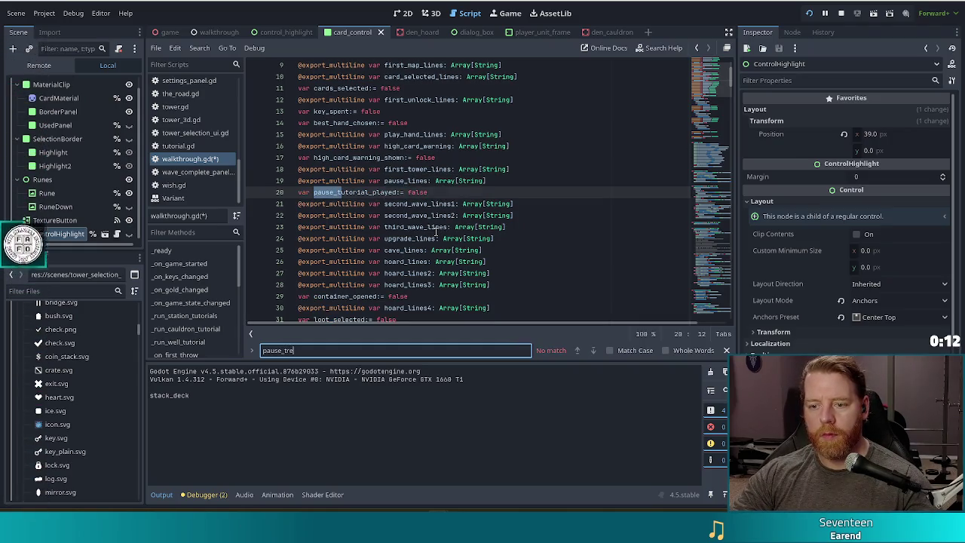
key("BackSpace")
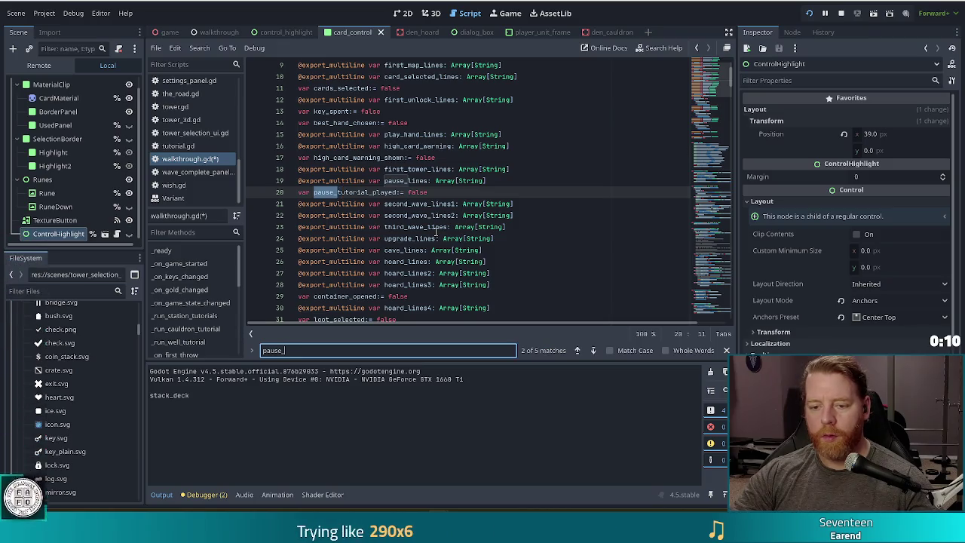
left_click(593, 351)
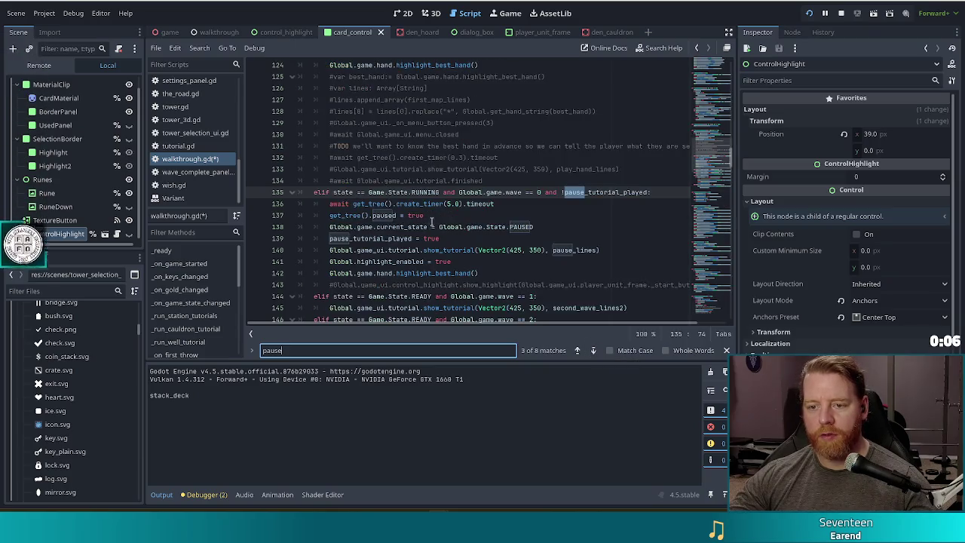
left_click_drag(424, 216, 549, 195)
Paste the pause lines under the lives check, delete the leftover empty line, and save.
scroll(709, 154, "down", 1)
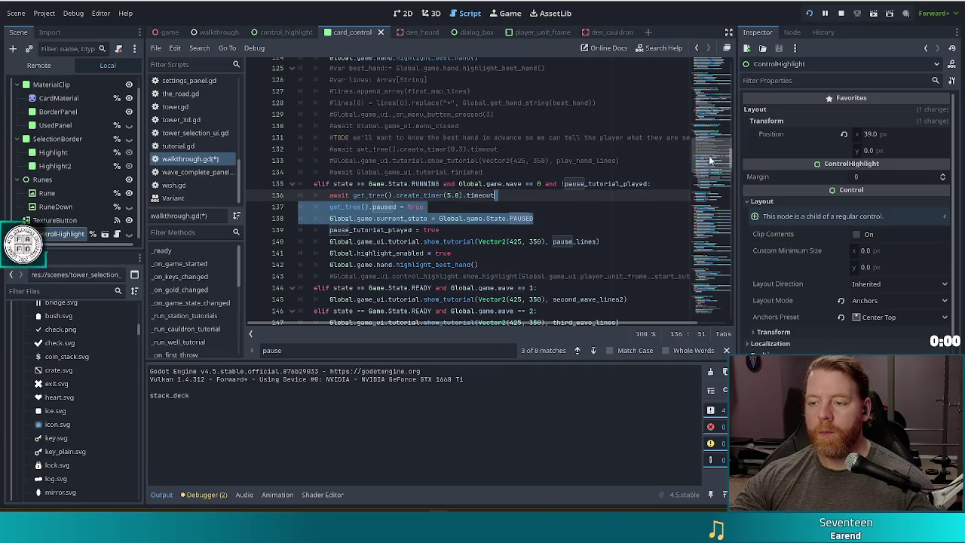
scroll(363, 238, "down", 20)
left_click(363, 238)
key("ctrl+v")
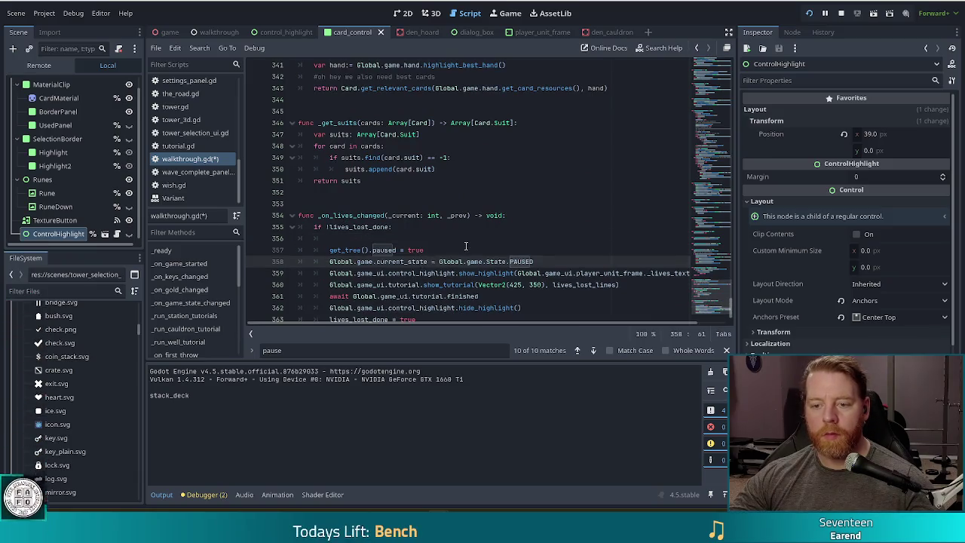
left_click(453, 239)
key("BackSpace")
key("BackSpace")
key("BackSpace")
key("ctrl+s")
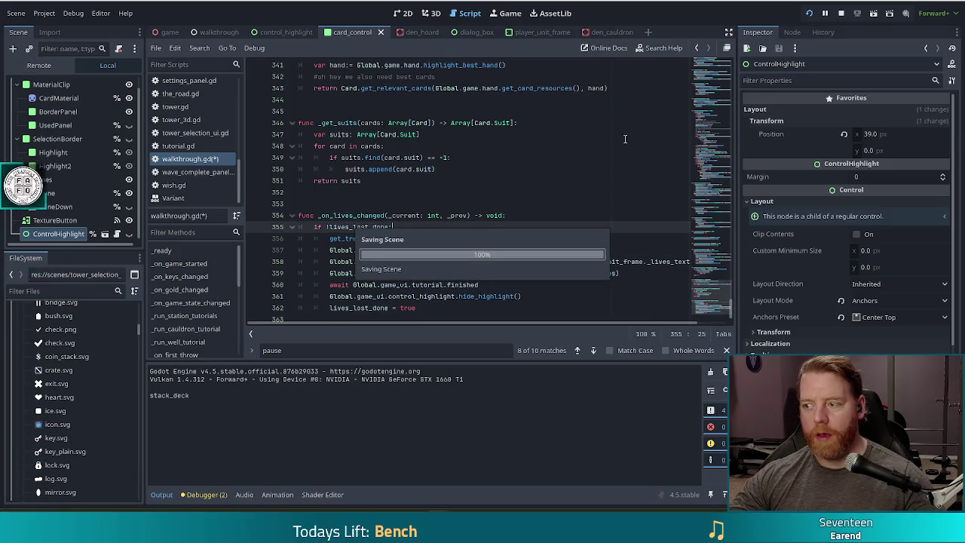
Restart the Bear Defence Situation game from the run toolbar.
left_click(474, 262)
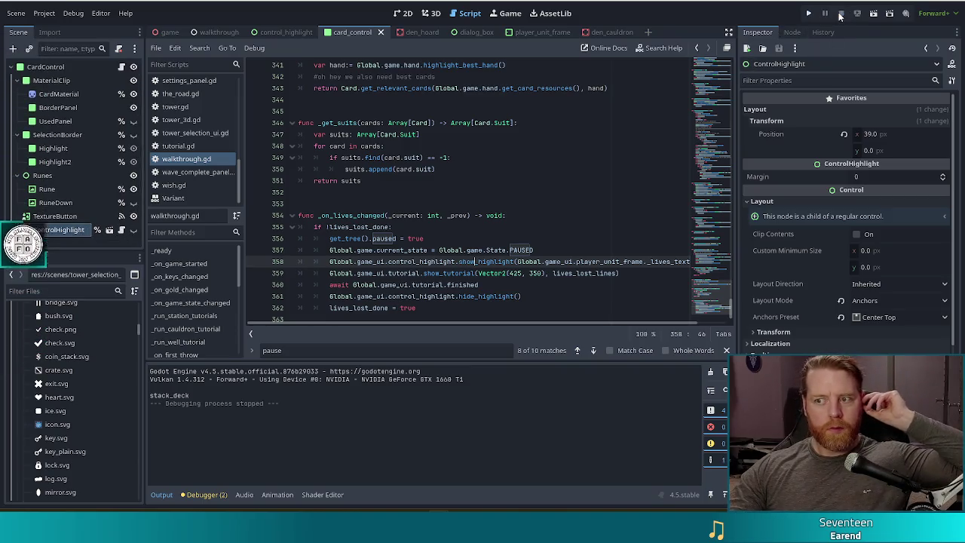
left_click(808, 15)
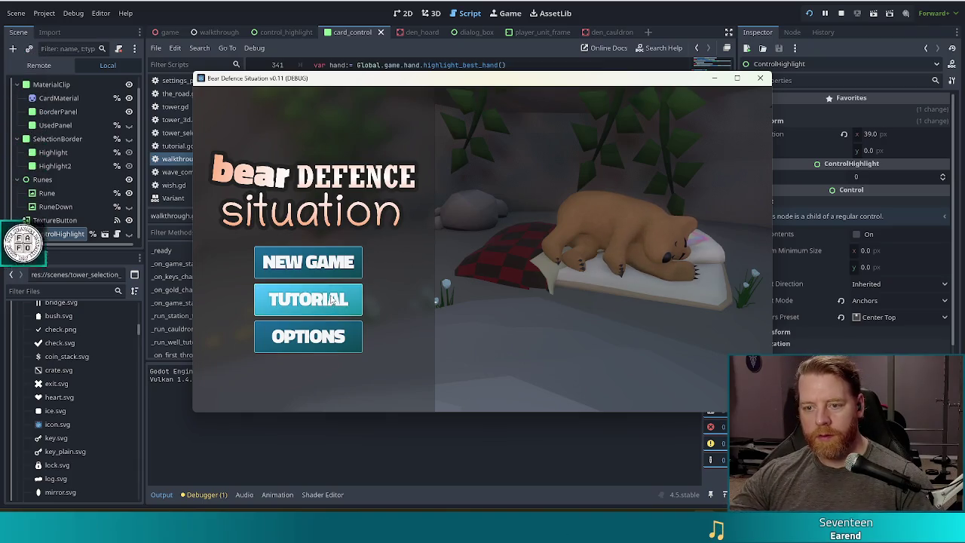
Start the tutorial, buy the Key for 5 gold in the shop, and head outside.
left_click(308, 300)
left_click(486, 195)
left_click(506, 183)
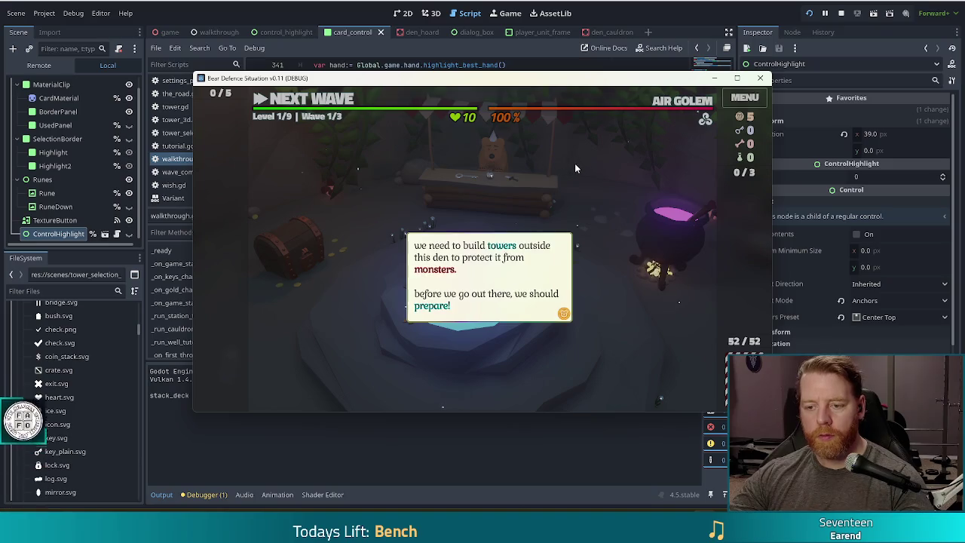
left_click(576, 164)
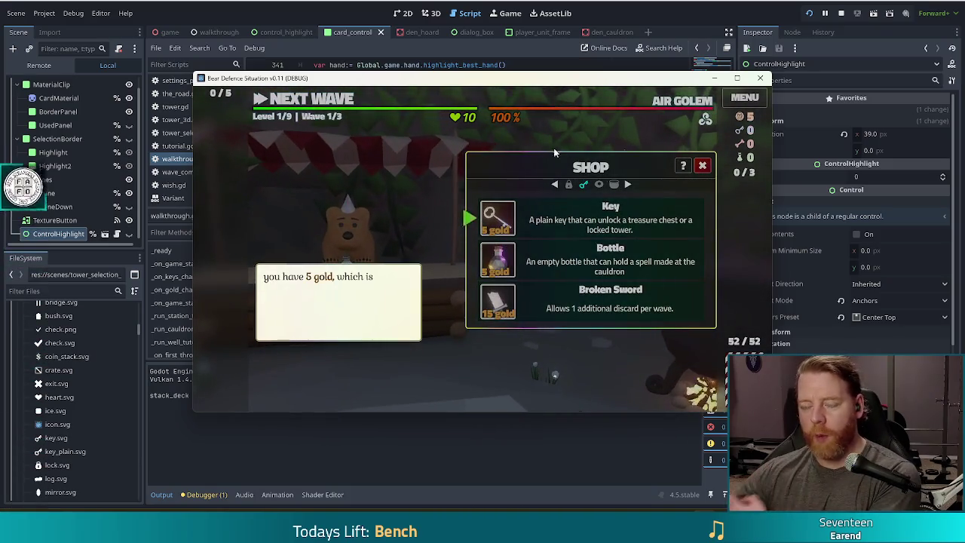
left_click(516, 172)
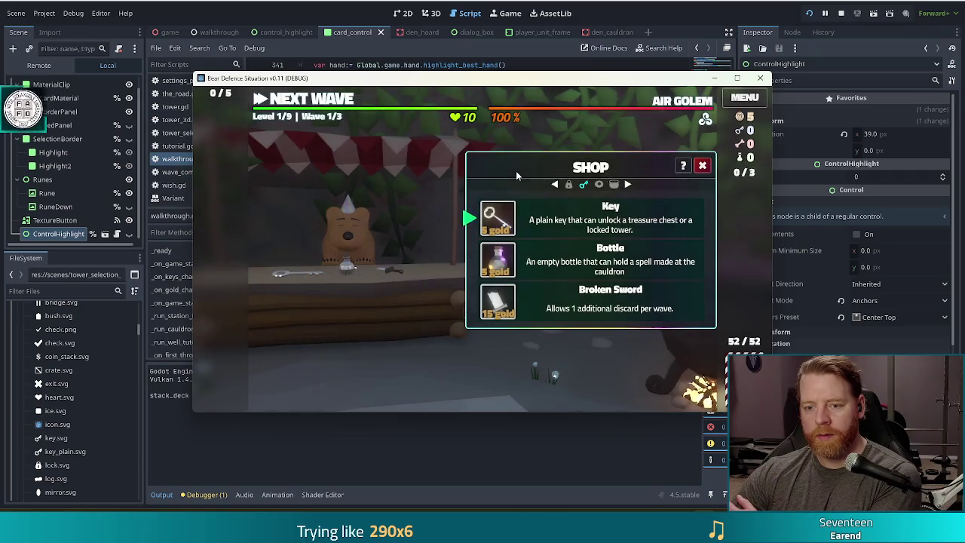
left_click(503, 220)
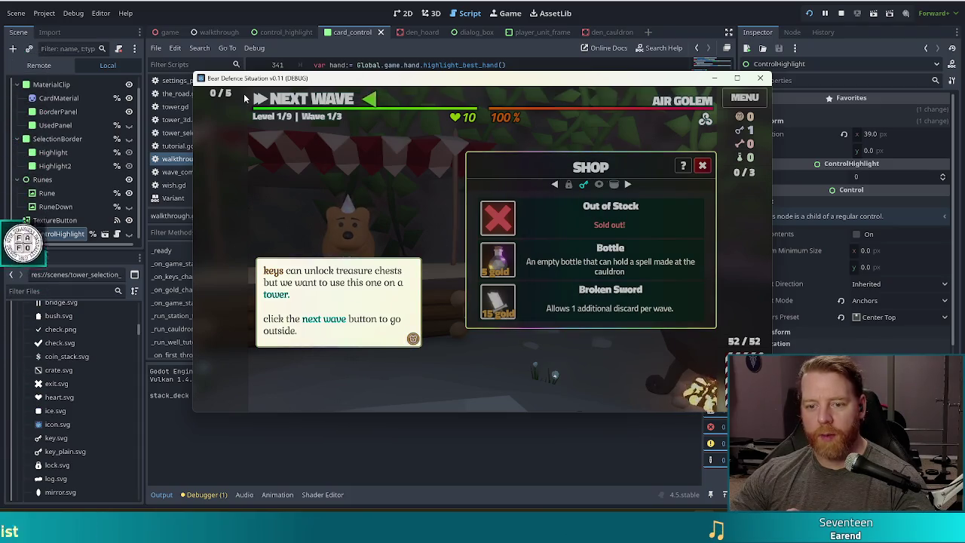
left_click(359, 284)
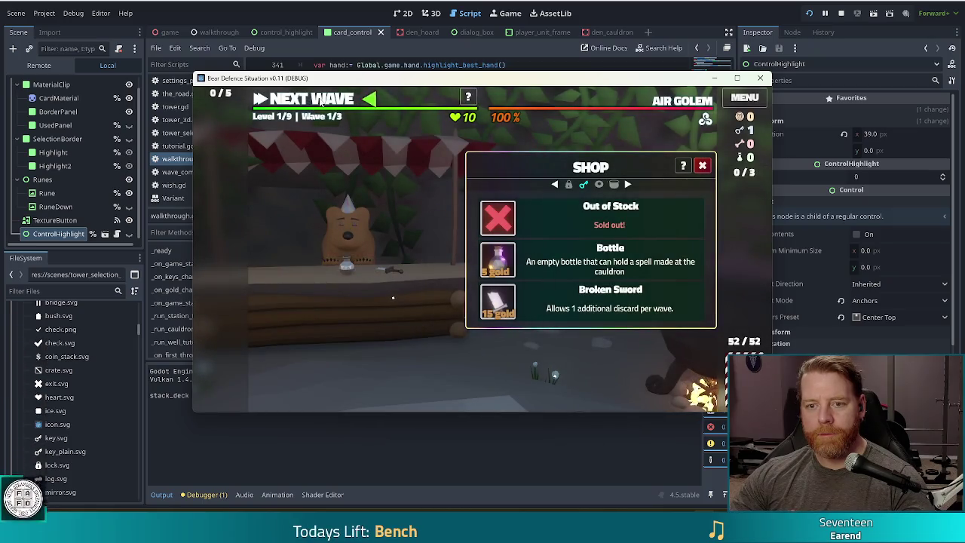
left_click(321, 102)
left_click(371, 202)
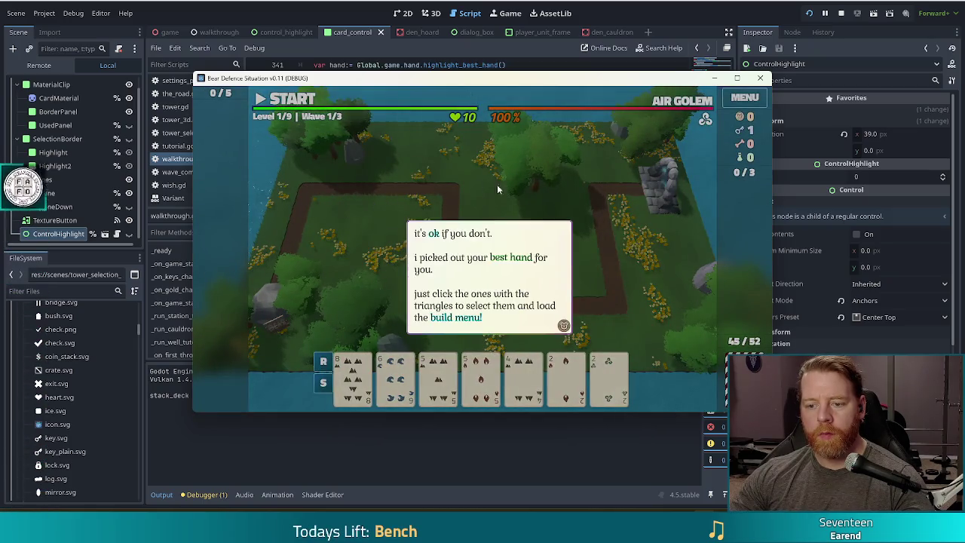
Unlock the Fire Tower, play the hand to place it, and start Wave 1.
left_click(628, 196)
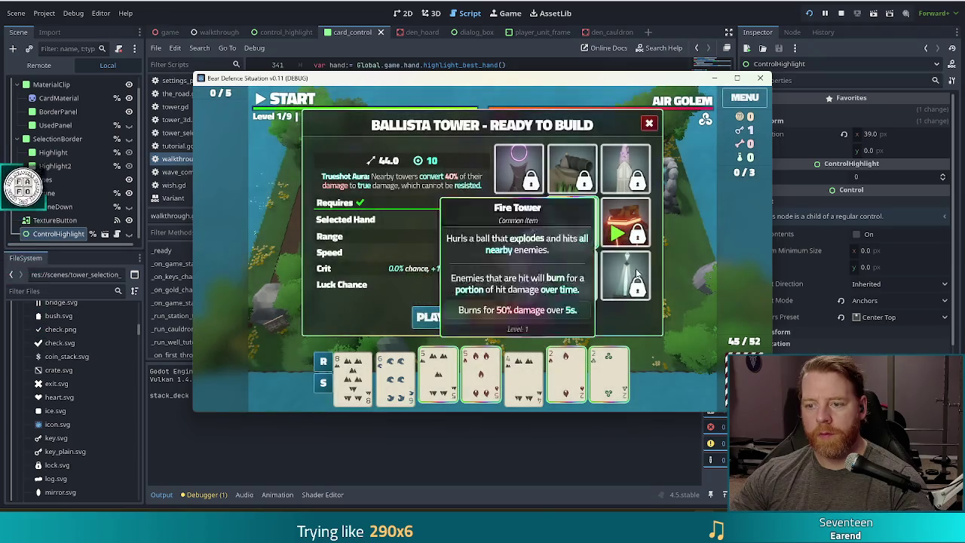
left_click(625, 230)
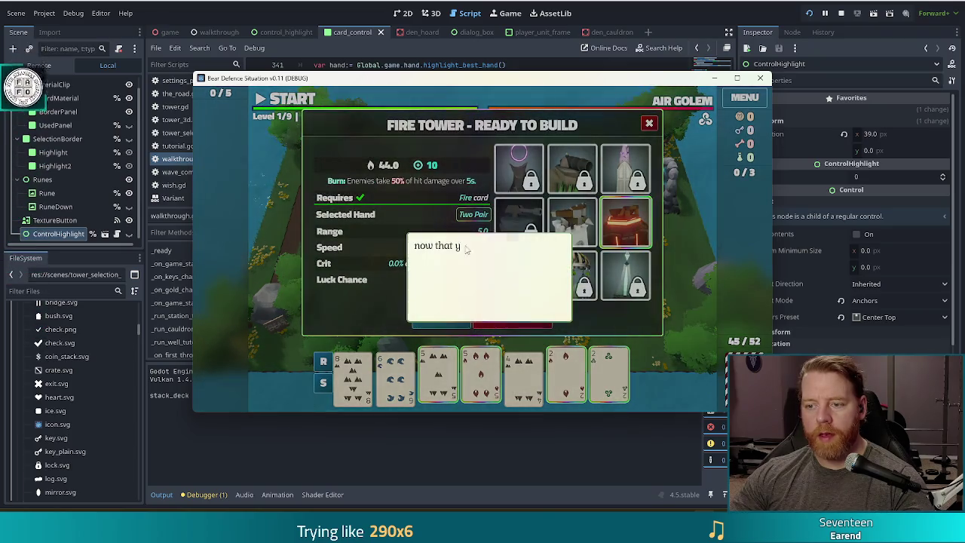
left_click(372, 215)
left_click(355, 245)
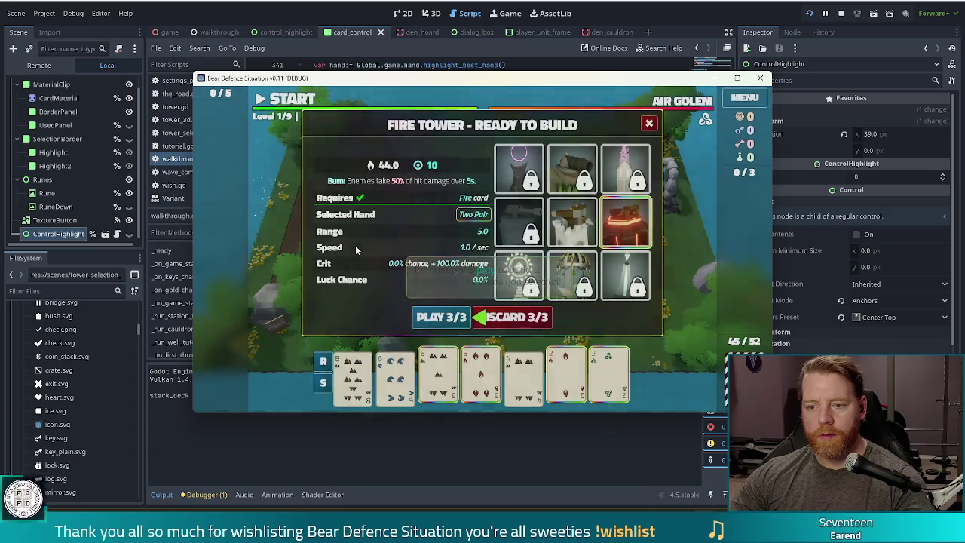
left_click(439, 321)
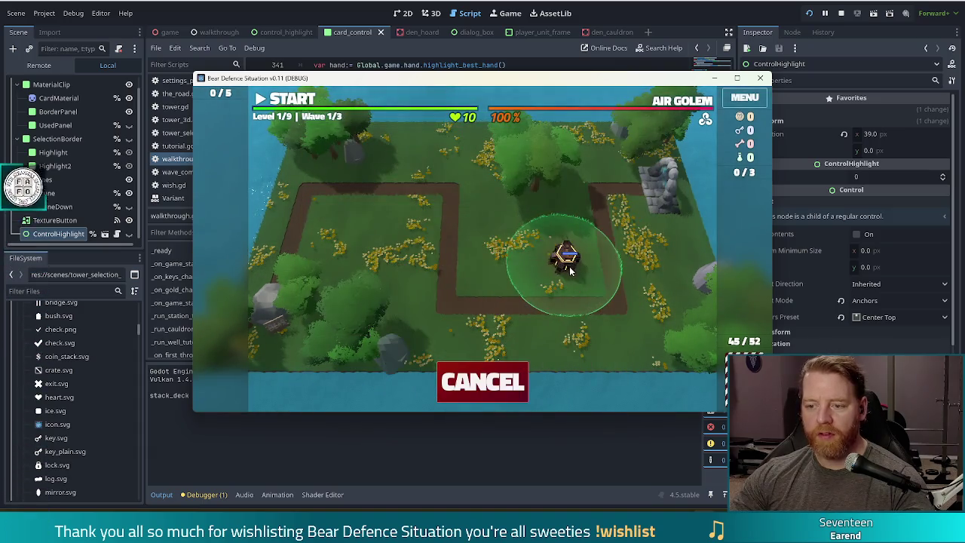
left_click(571, 273)
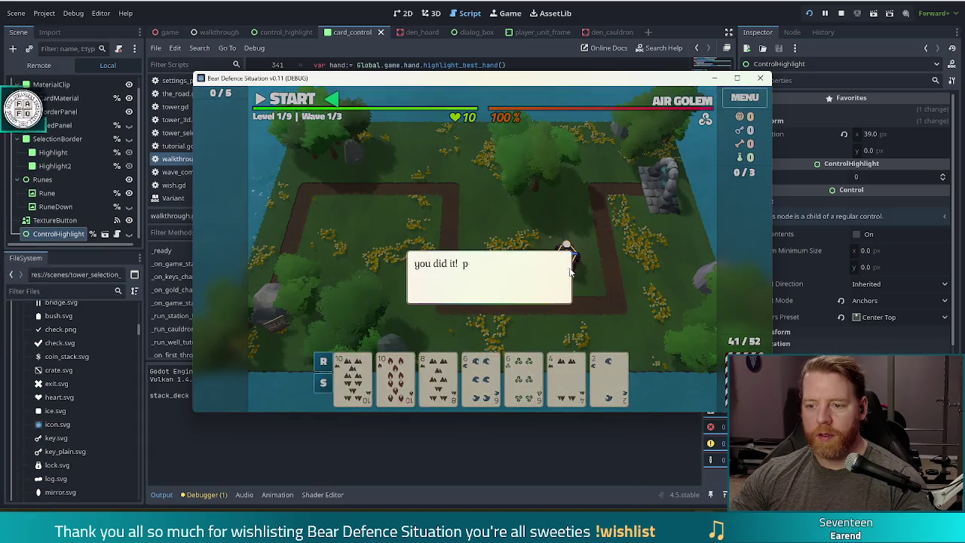
left_click(495, 174)
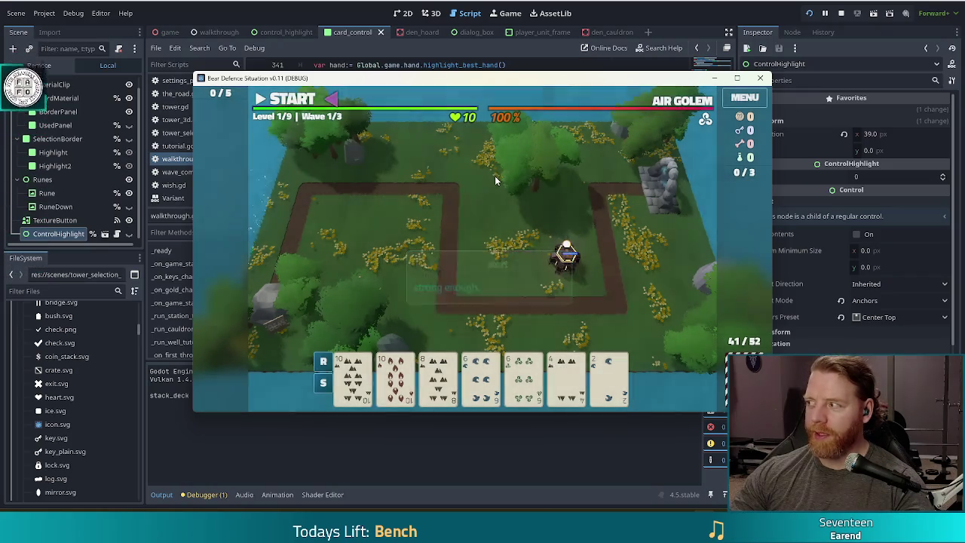
left_click(300, 105)
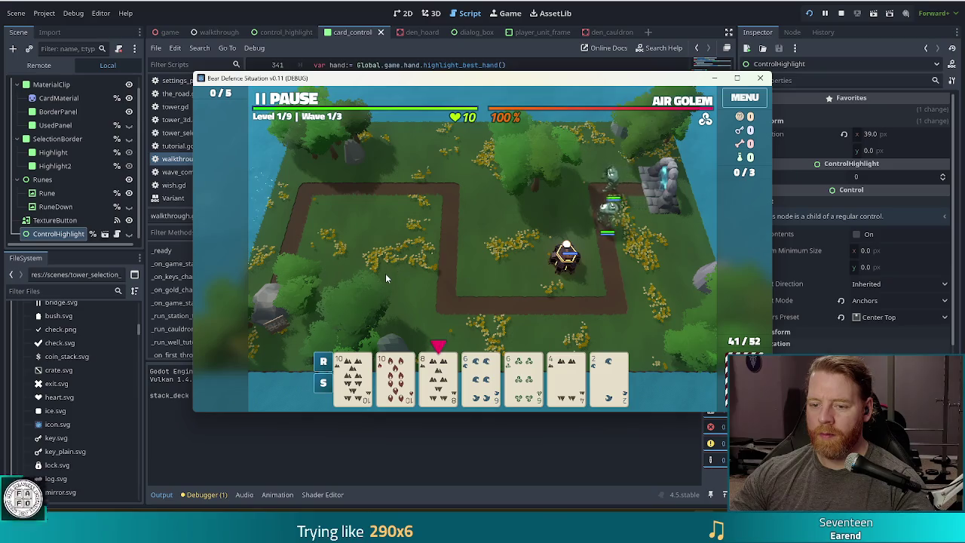
Watch the tutorial's first enemy wave play out.
mouse_move(438, 386)
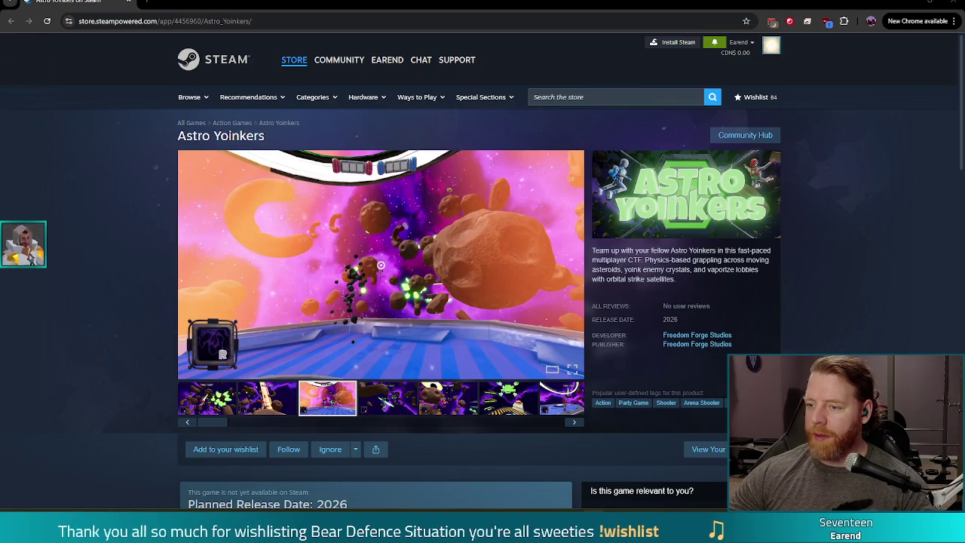
View the Astro Yoinkers screenshots full-screen, stepping through five more before exiting fullscreen.
left_click(202, 401)
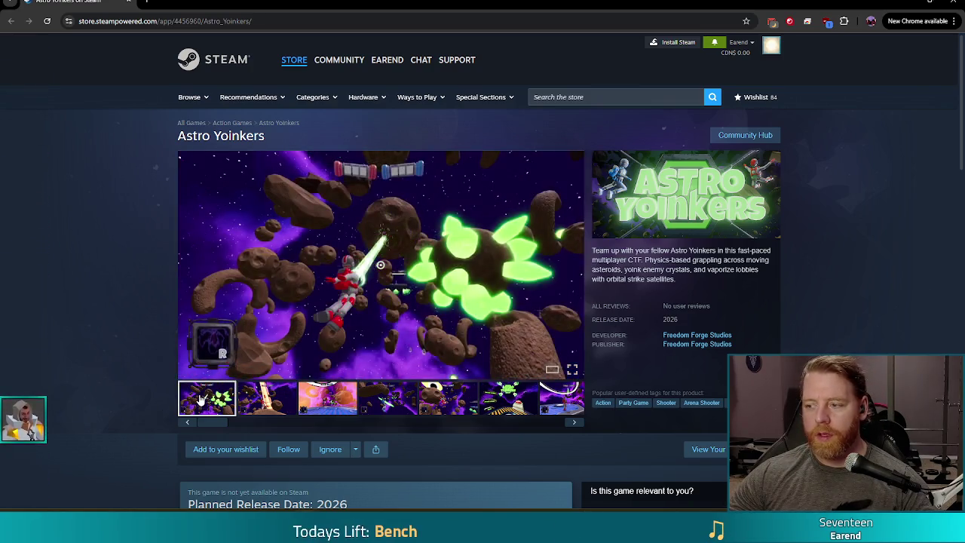
left_click(572, 369)
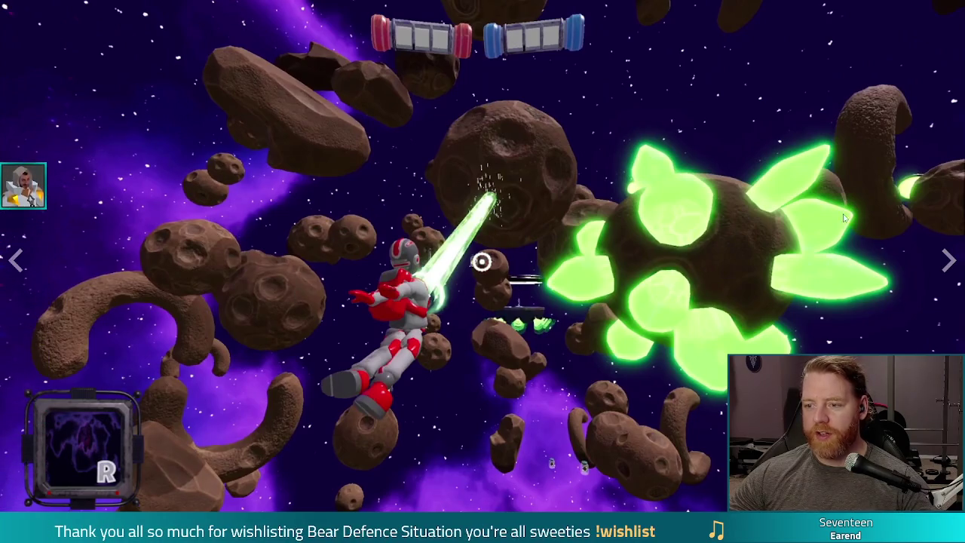
left_click(949, 260)
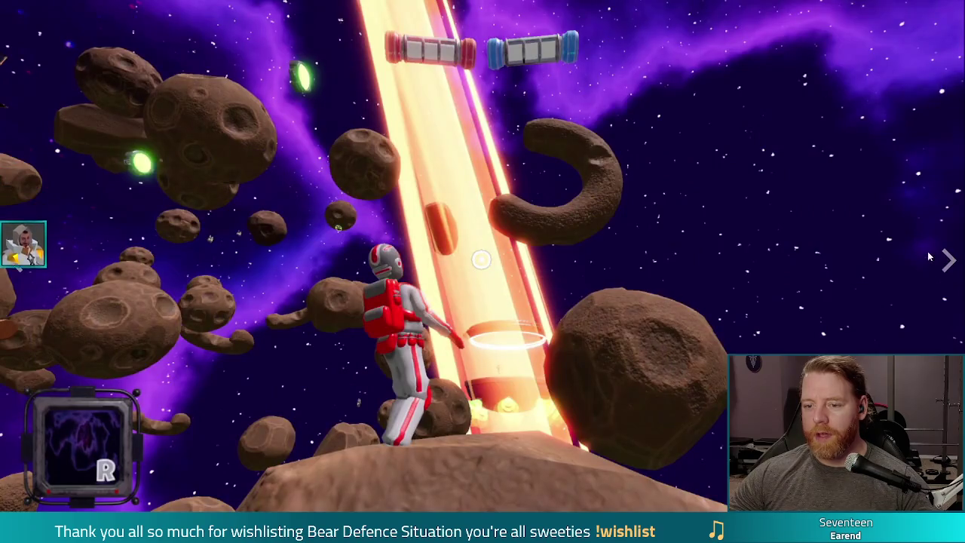
left_click(946, 260)
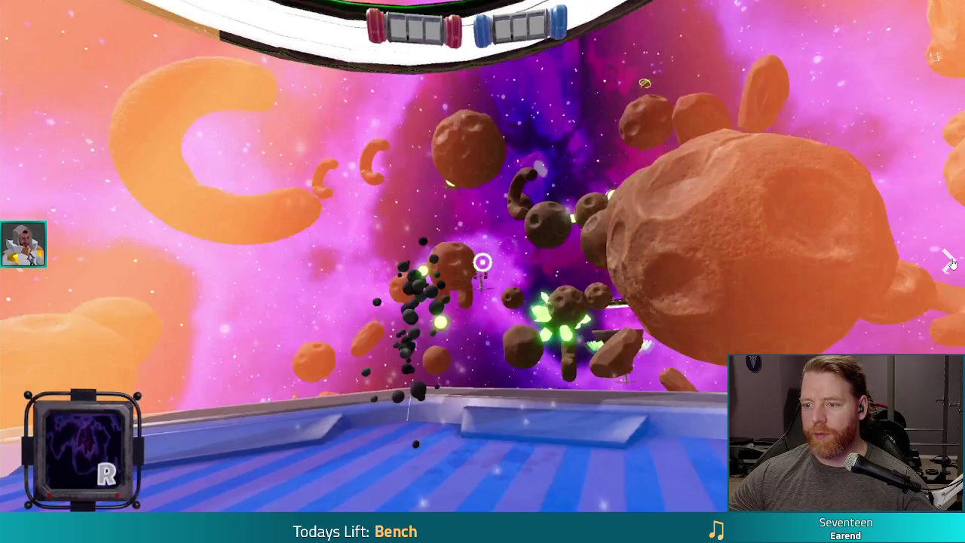
left_click(950, 262)
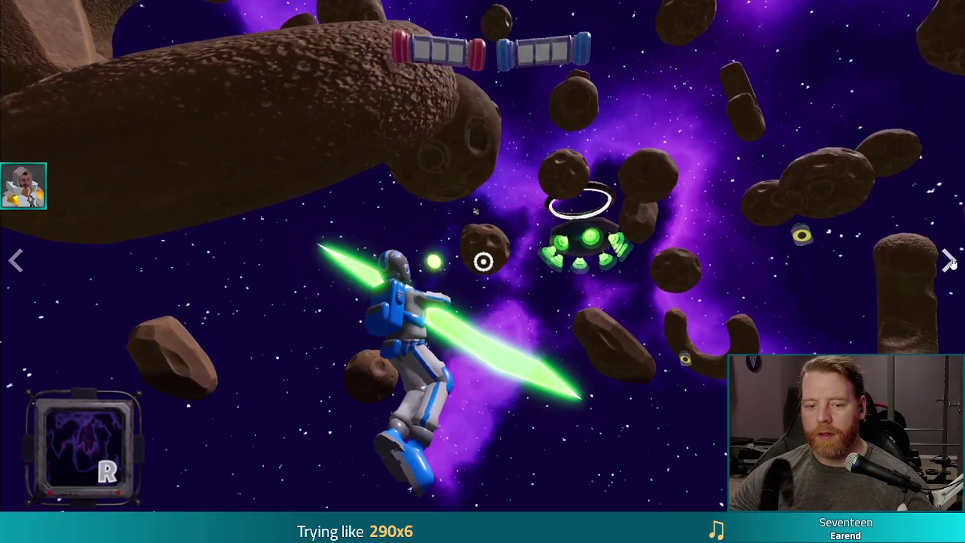
left_click(950, 262)
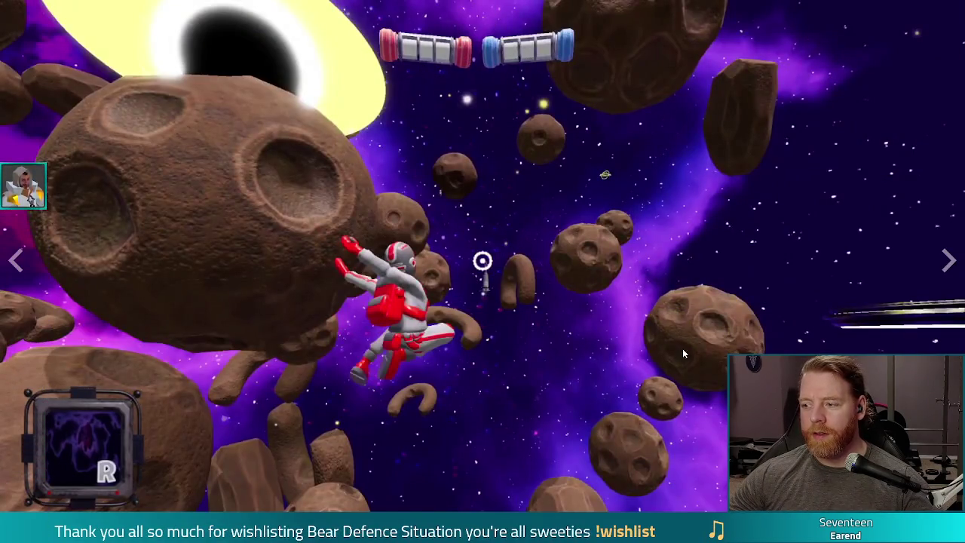
left_click(948, 265)
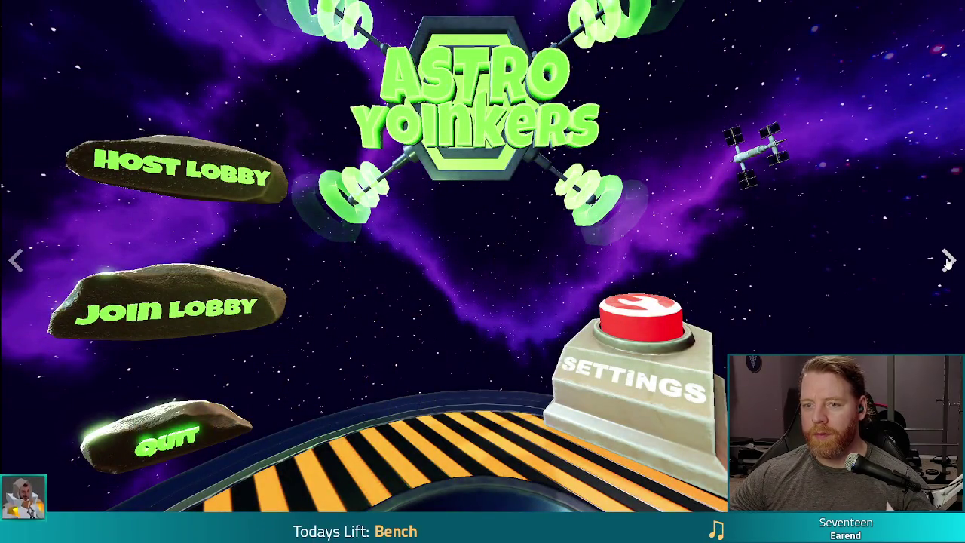
key("Escape")
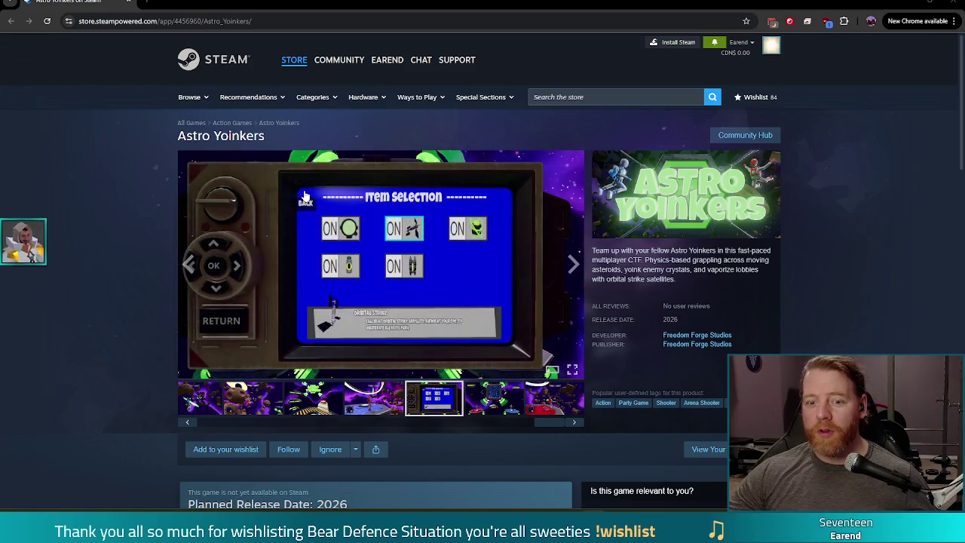
Wishlist Astro Yoinkers and follow it on its Steam page.
left_click(226, 450)
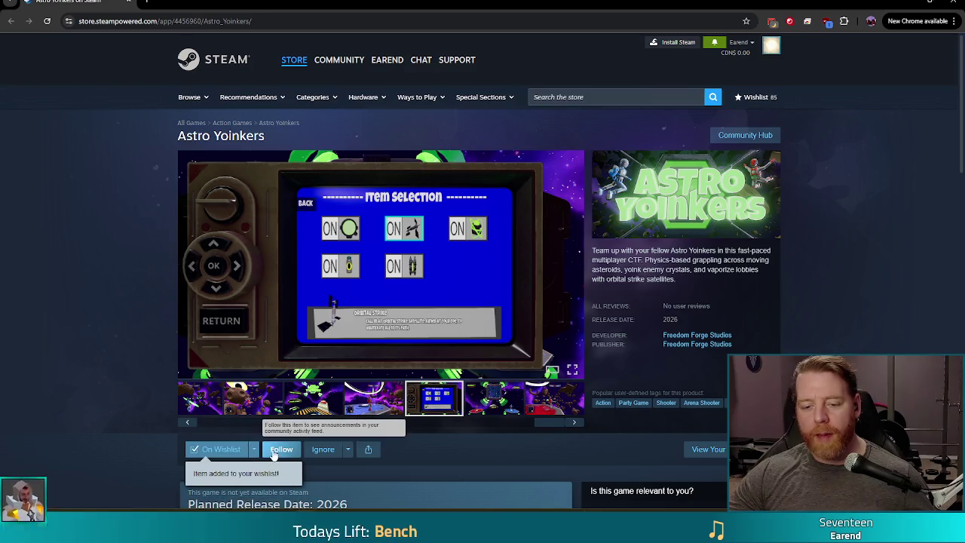
left_click(276, 450)
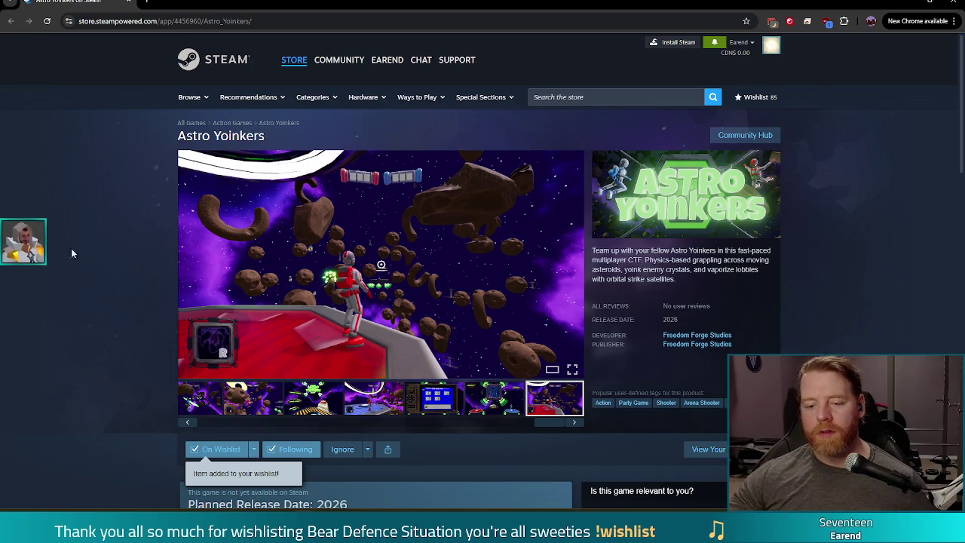
Read the expanded Astro Yoinkers description down to the system requirements.
scroll(66, 276, "down", 5)
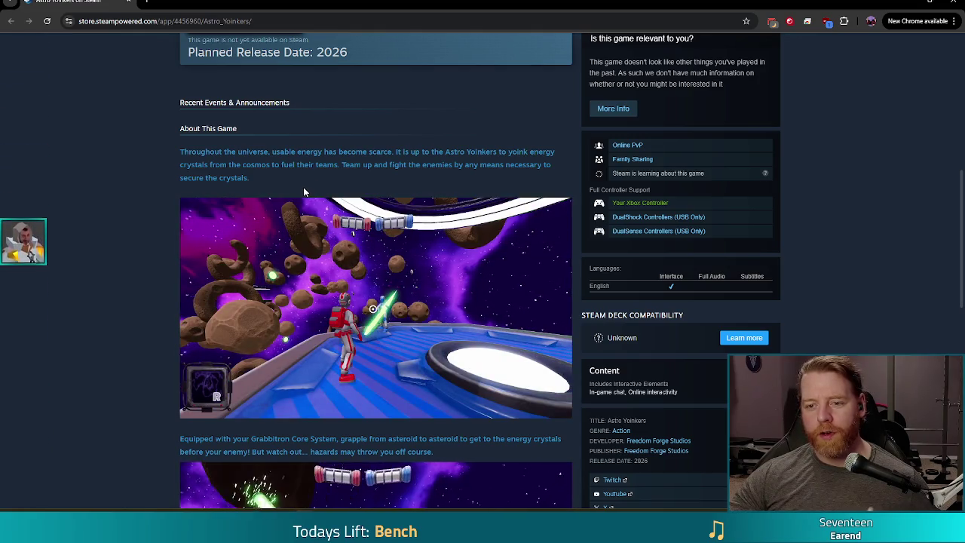
mouse_move(284, 210)
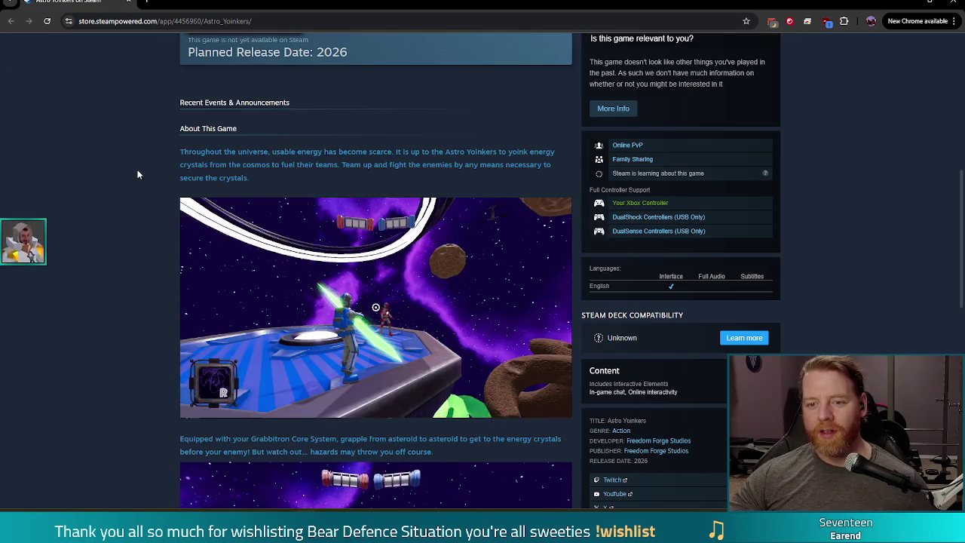
scroll(135, 178, "down", 3)
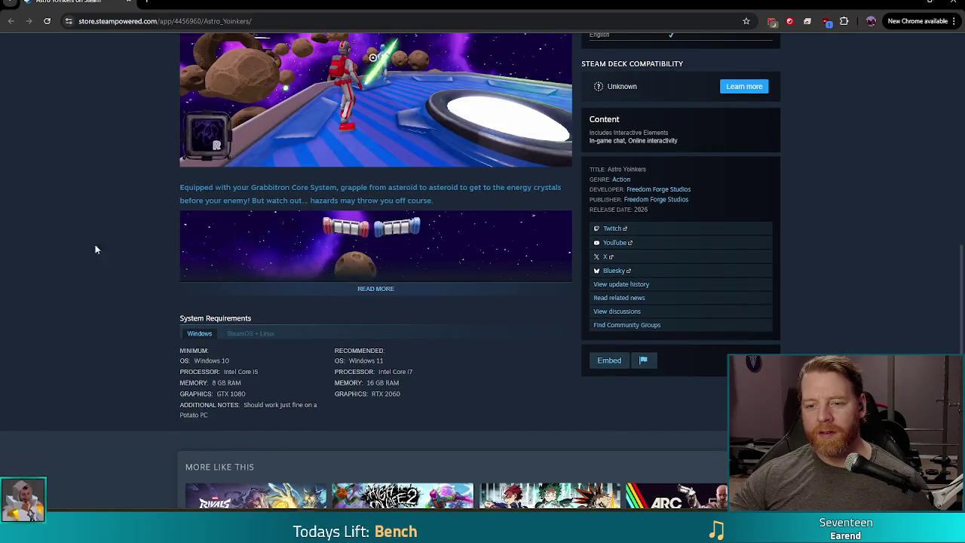
left_click(384, 291)
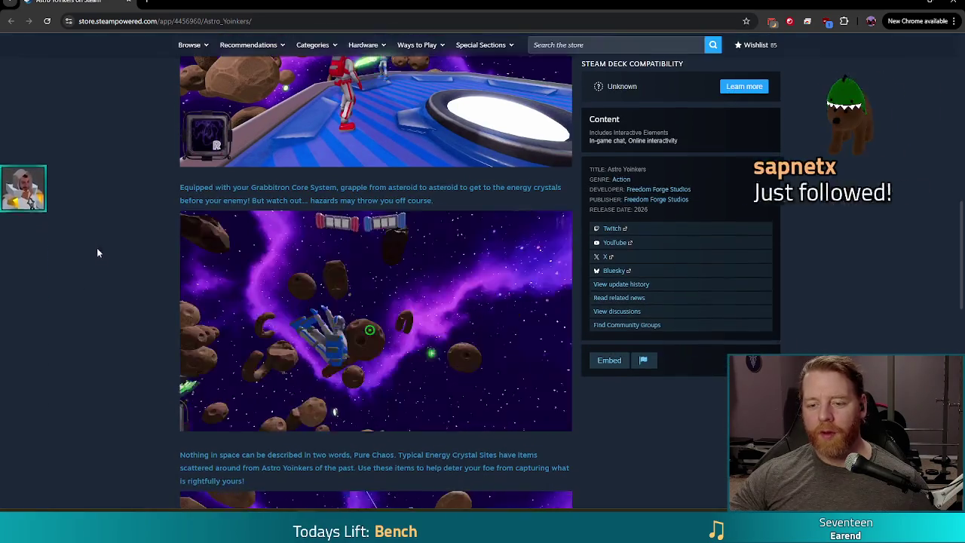
scroll(96, 248, "down", 5)
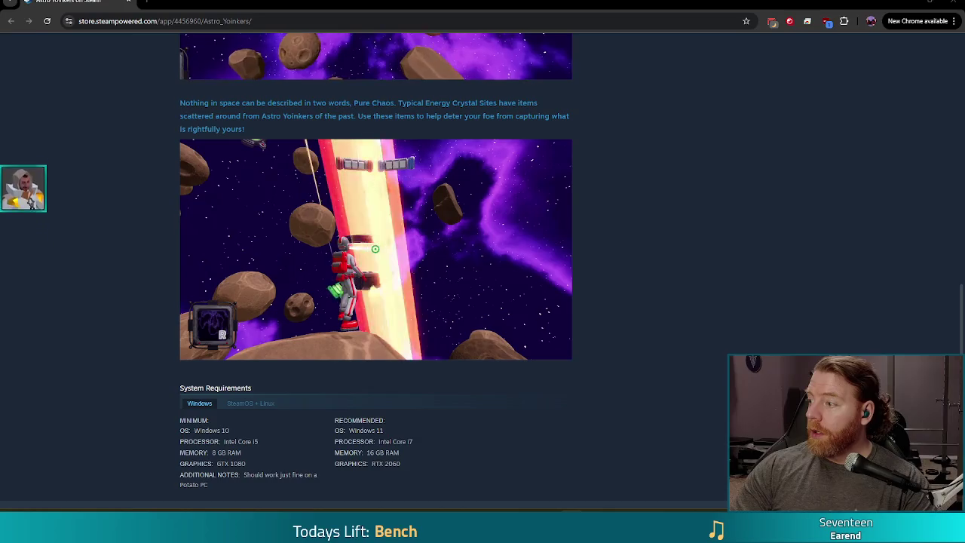
Select the store page's web address and minimize Chrome.
left_click(279, 20)
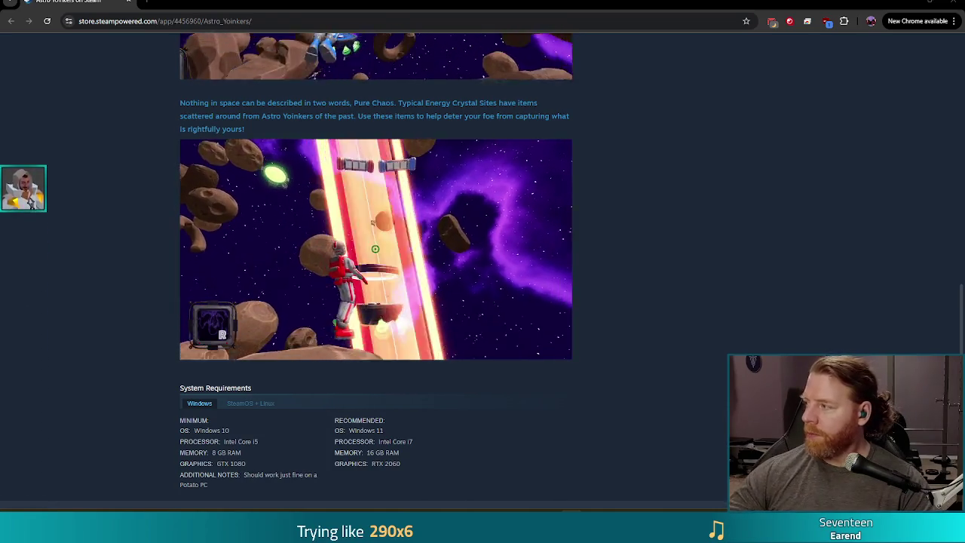
key("ctrl+l")
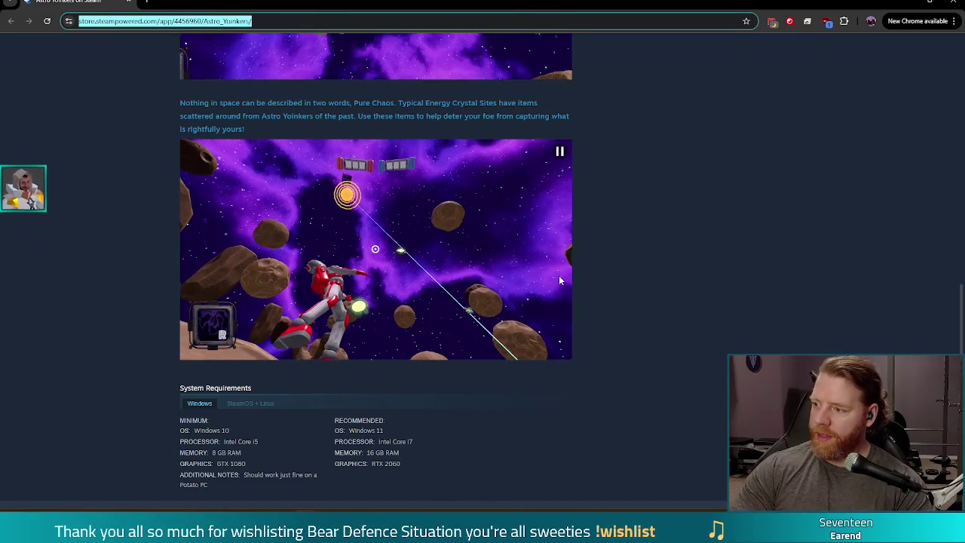
left_click(930, 1)
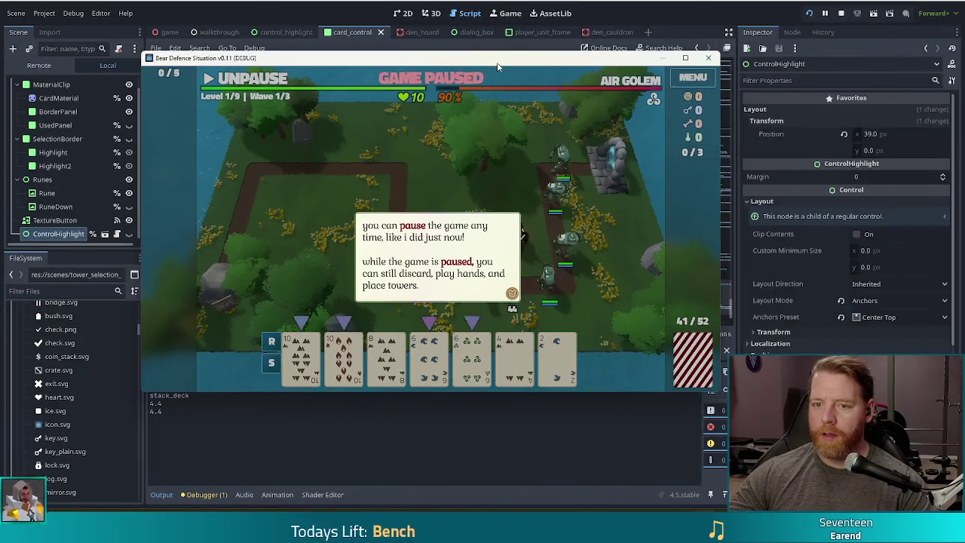
Stop and rerun the game project, bringing the new game window to the front.
left_click(842, 14)
left_click(809, 14)
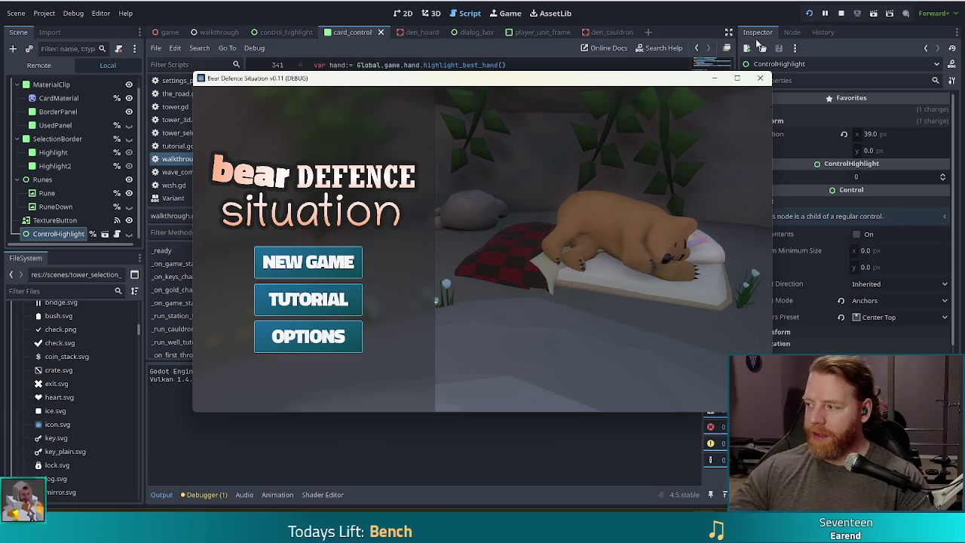
left_click(632, 13)
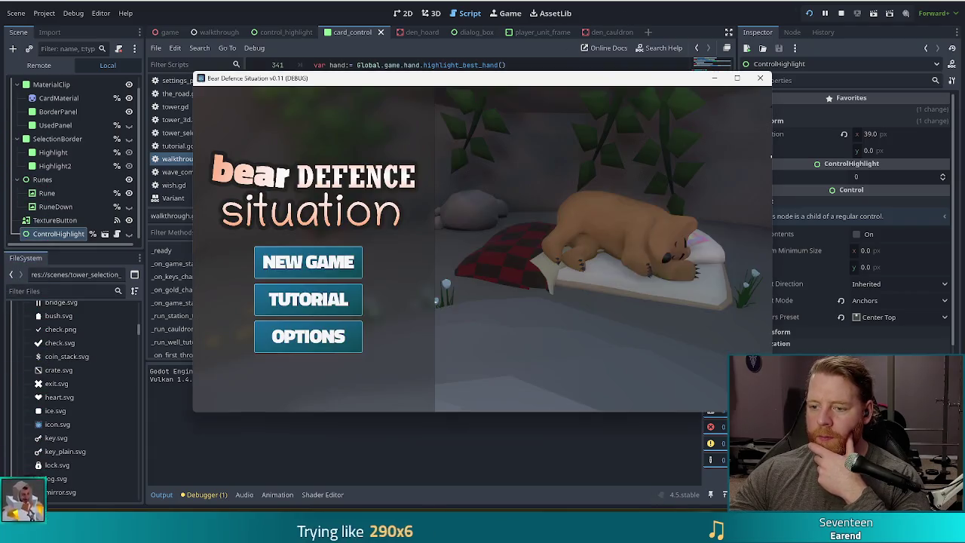
key("F5")
Start the tutorial, buy the key in the shop, and go outside to Level 1's map.
left_click(353, 302)
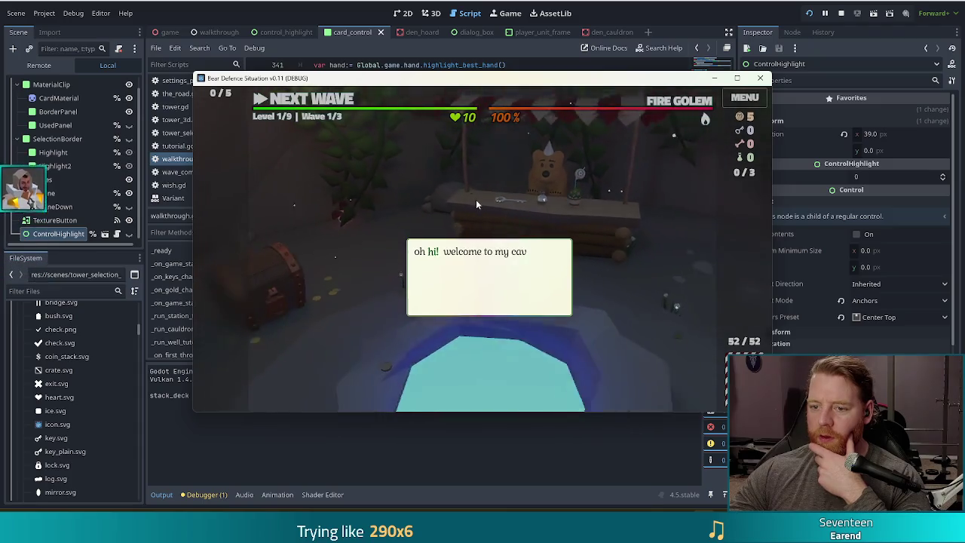
left_click(538, 184)
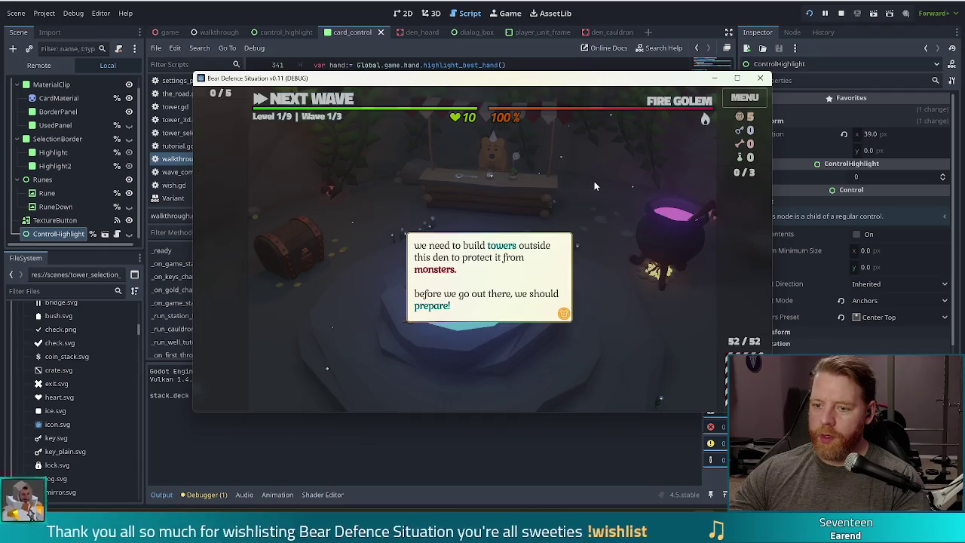
left_click(595, 181)
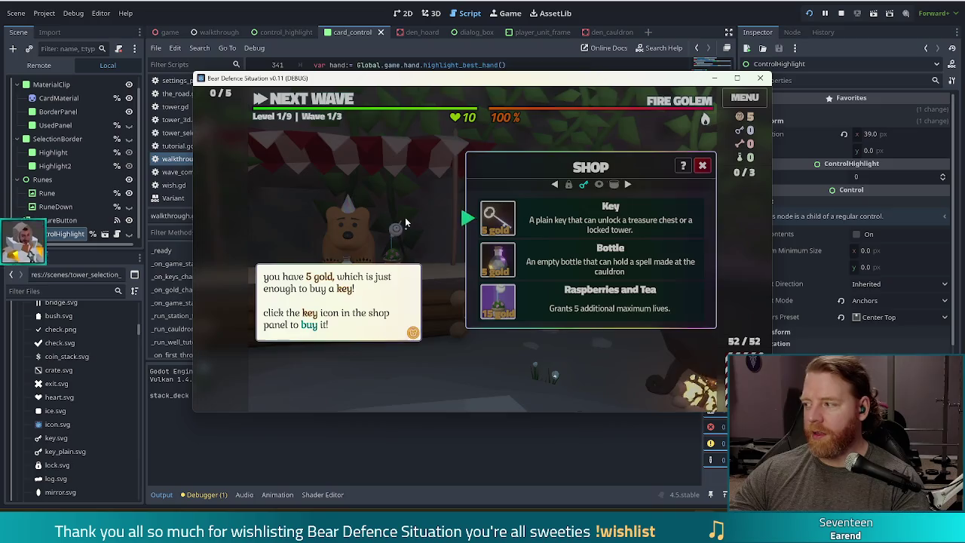
left_click(405, 217)
left_click(497, 218)
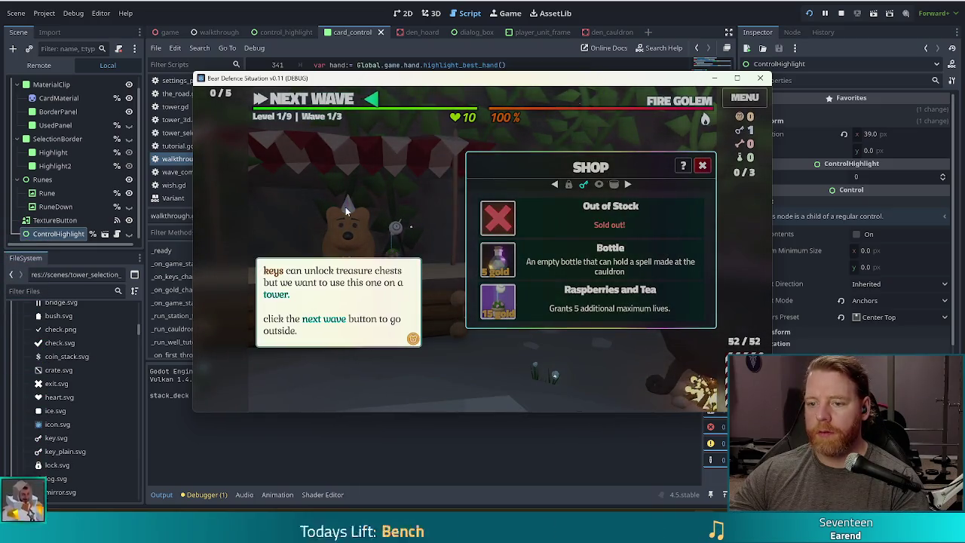
left_click(346, 211)
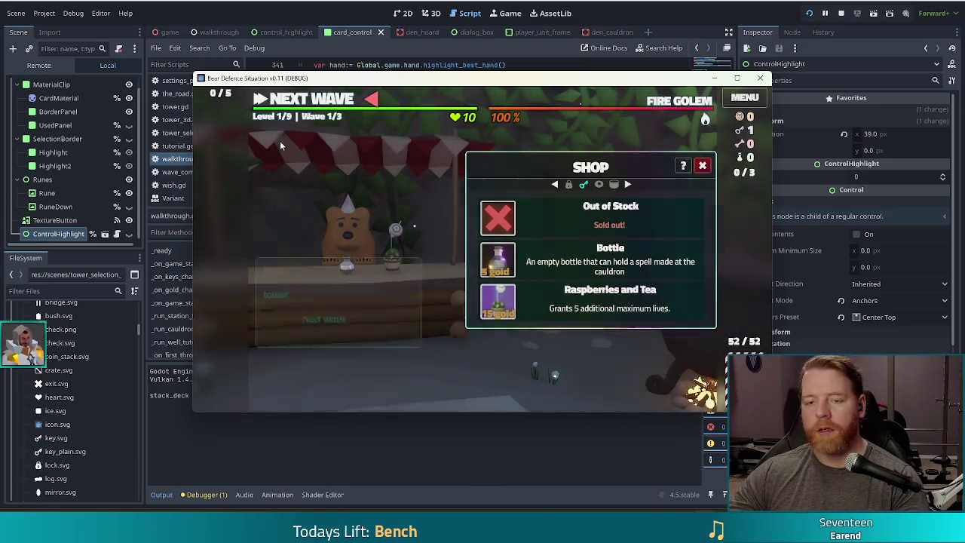
left_click(332, 100)
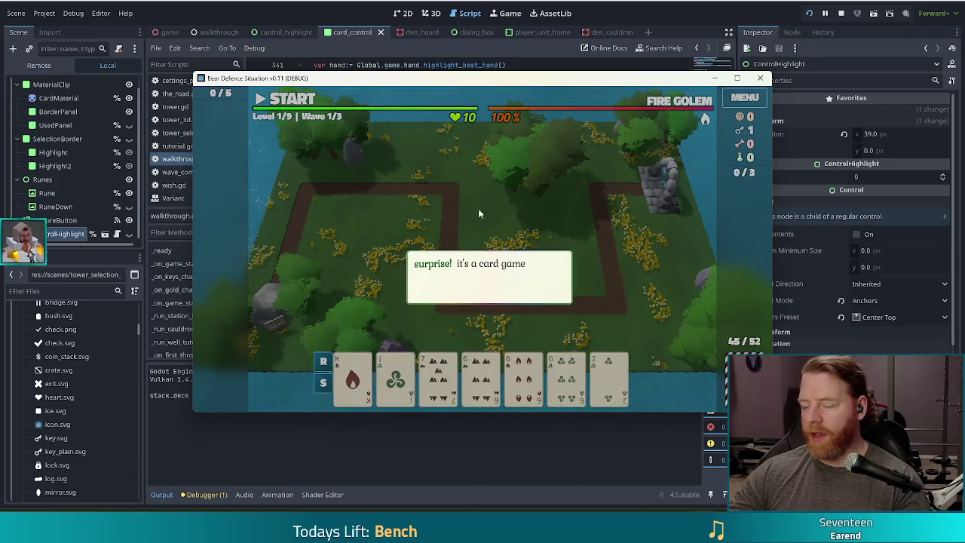
Dismiss the poker tutorial dialogues and pick the three suggested sixes as the hand.
left_click(542, 195)
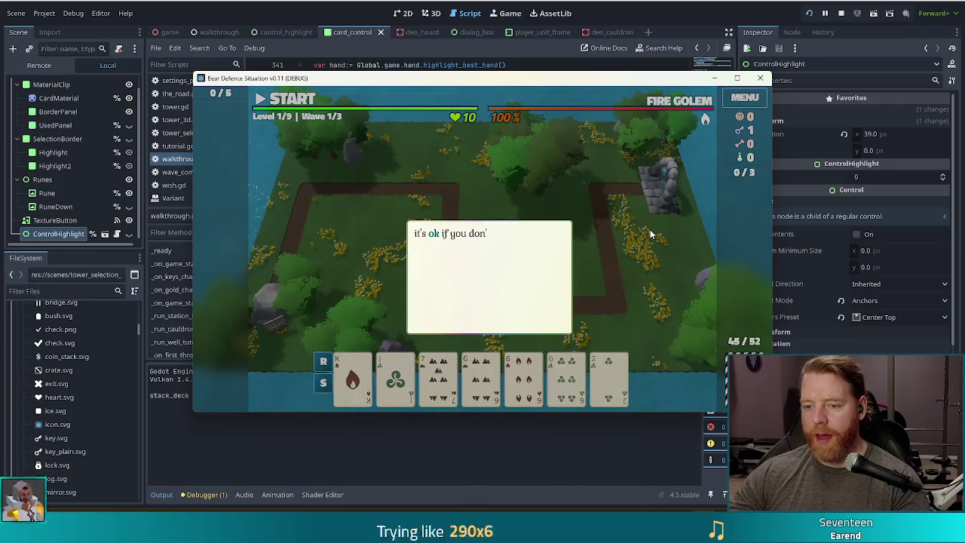
left_click(653, 261)
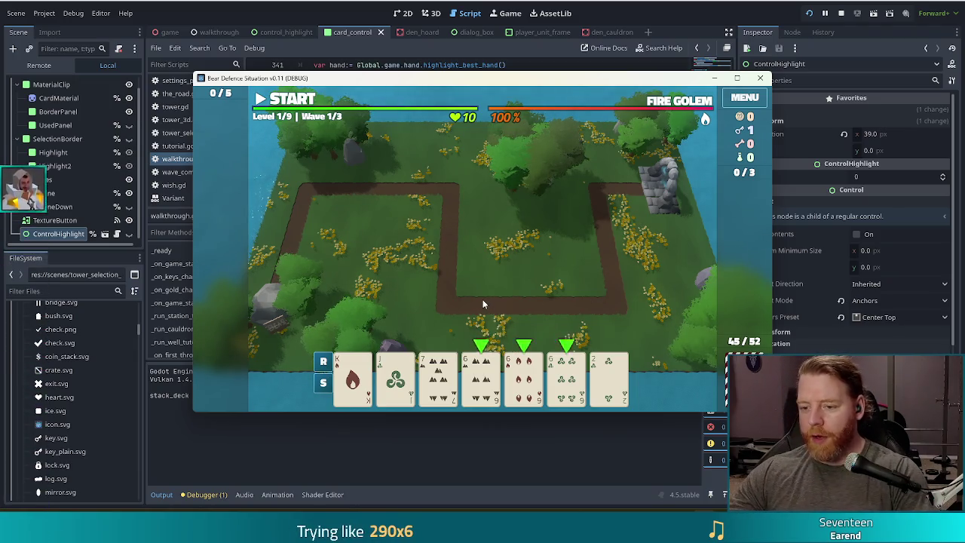
left_click(490, 370)
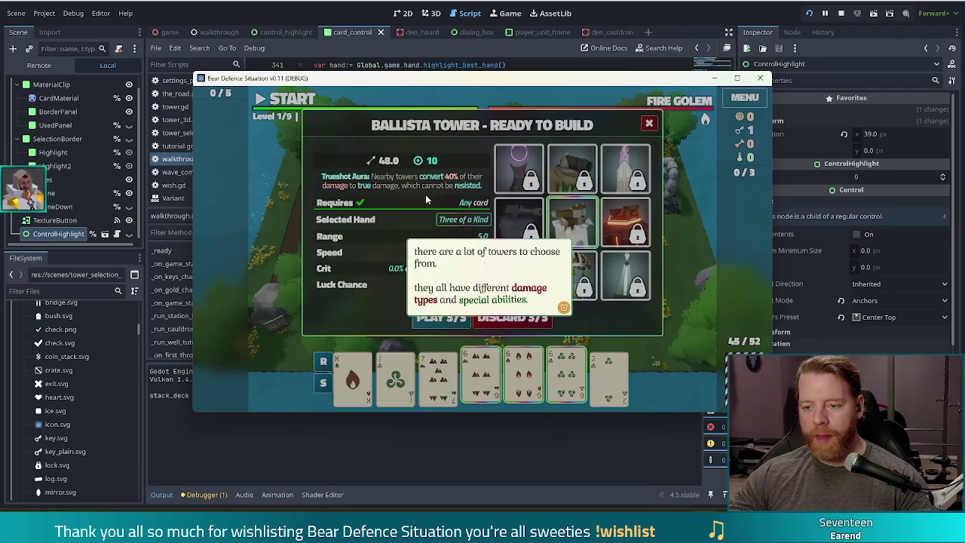
Dismiss the tower tutorial, unlock the Wind Tower with the key, and build it with Play 3/3.
left_click(459, 187)
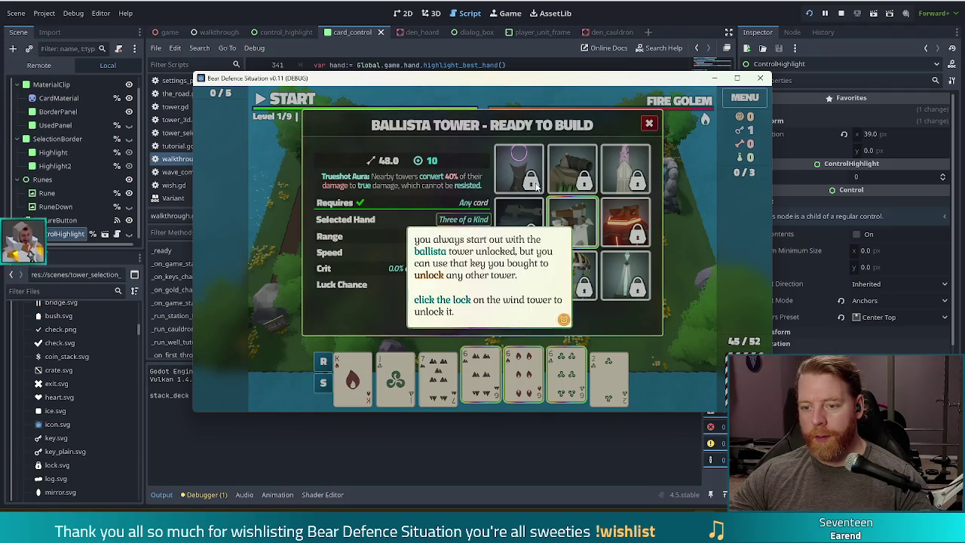
left_click(537, 186)
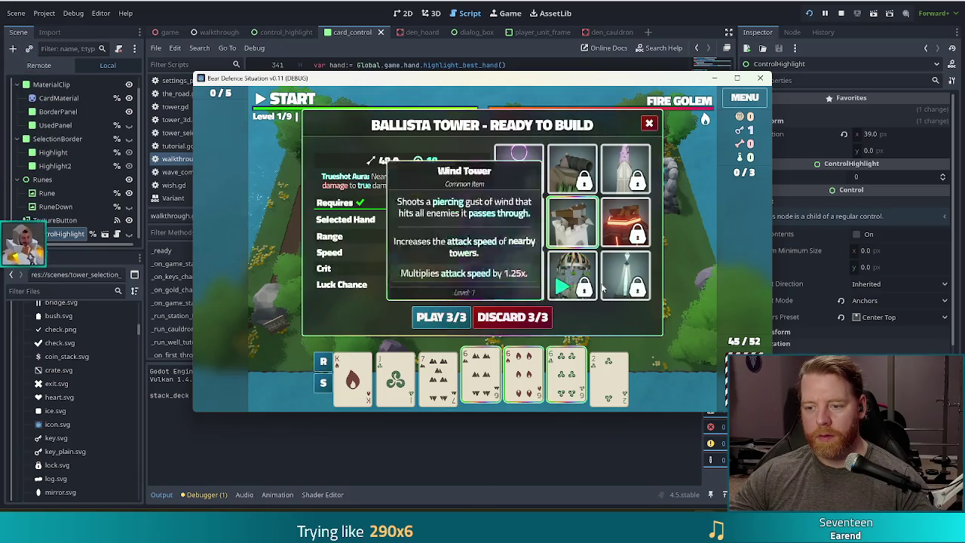
left_click(572, 275)
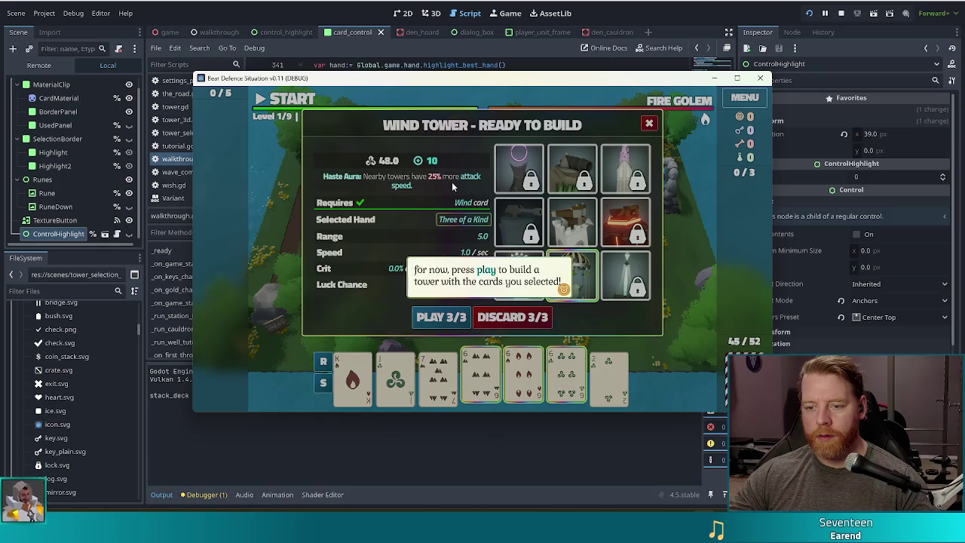
left_click(441, 316)
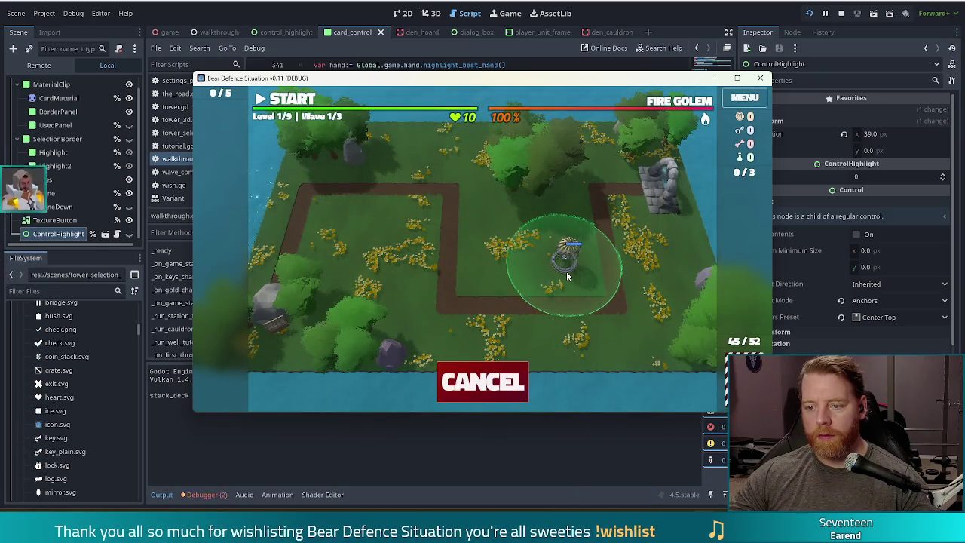
Put the Wind Tower beside the path, start Wave 1, pause it, and switch back to walkthrough.gd.
left_click(566, 272)
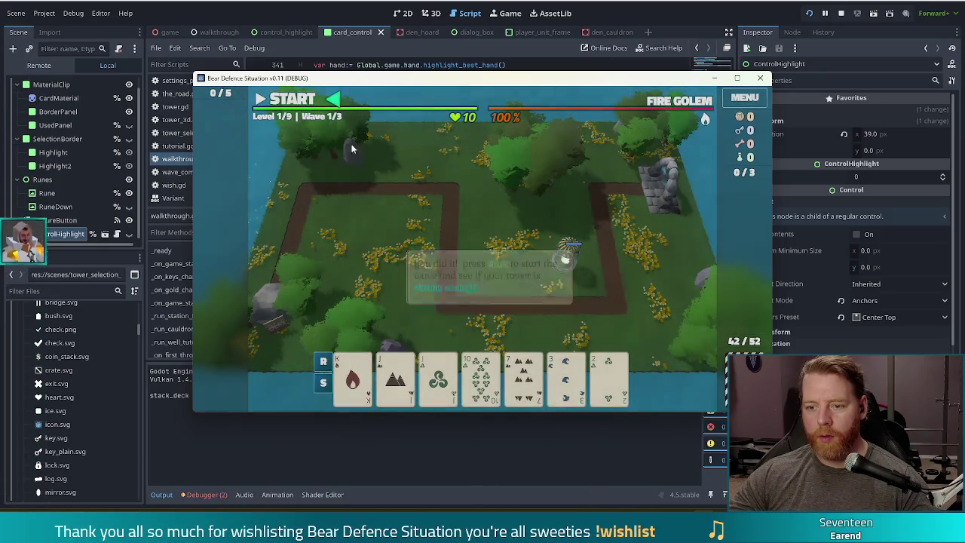
key("space")
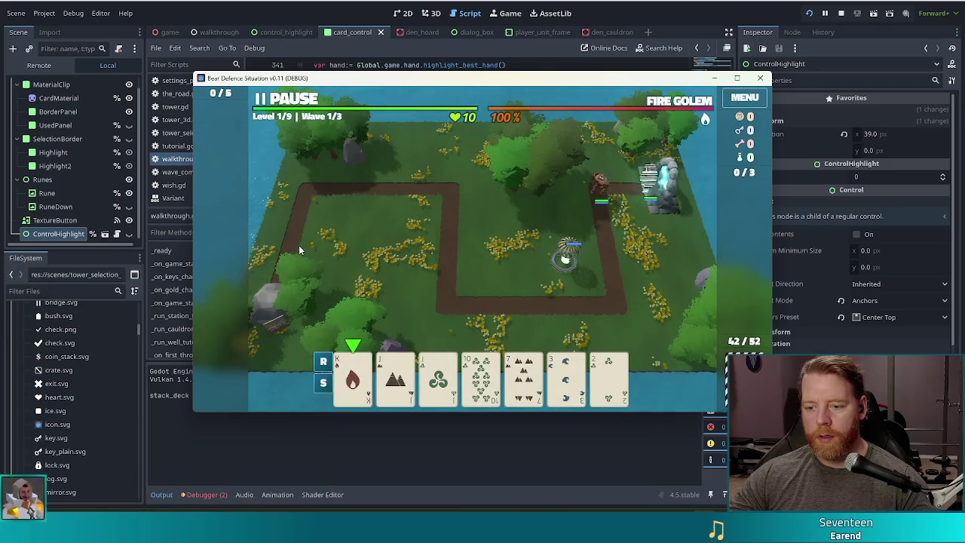
mouse_move(334, 384)
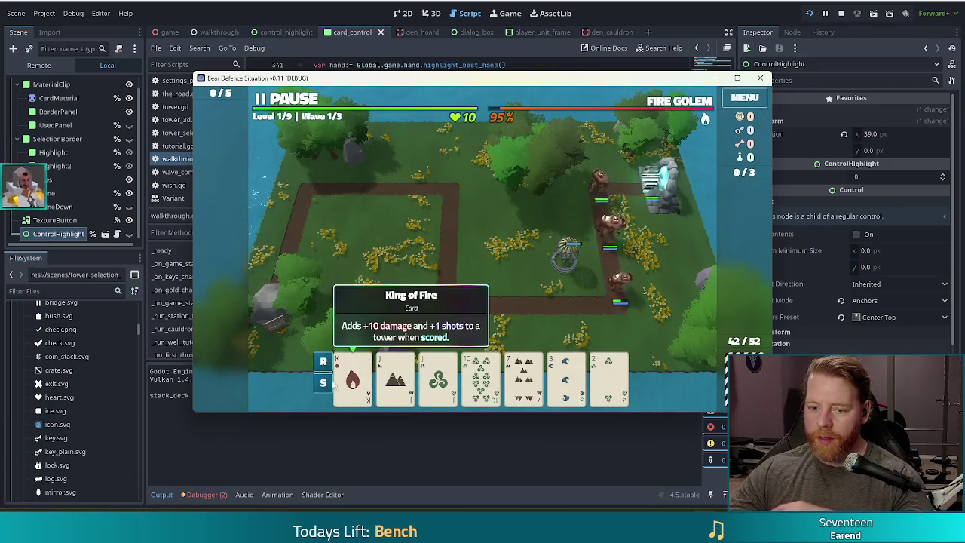
left_click(300, 100)
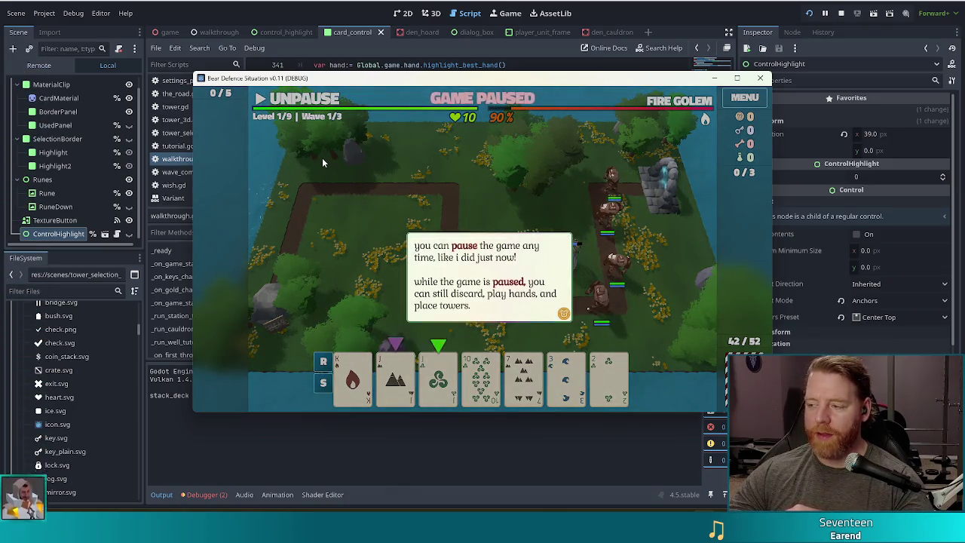
left_click(207, 495)
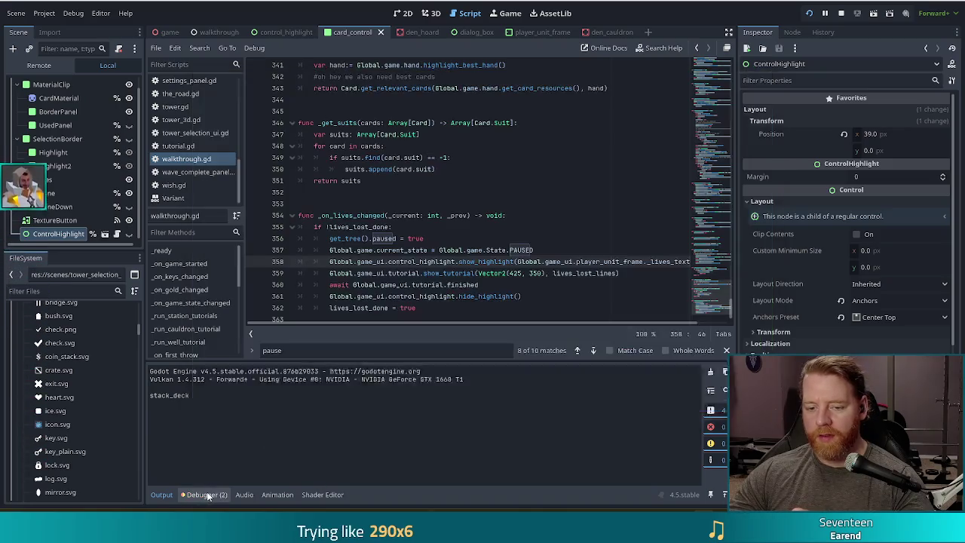
Inspect the Debugger's Errors list, including tower_3d.gd's missing %model node, then switch to the game and back.
left_click(207, 496)
left_click(217, 369)
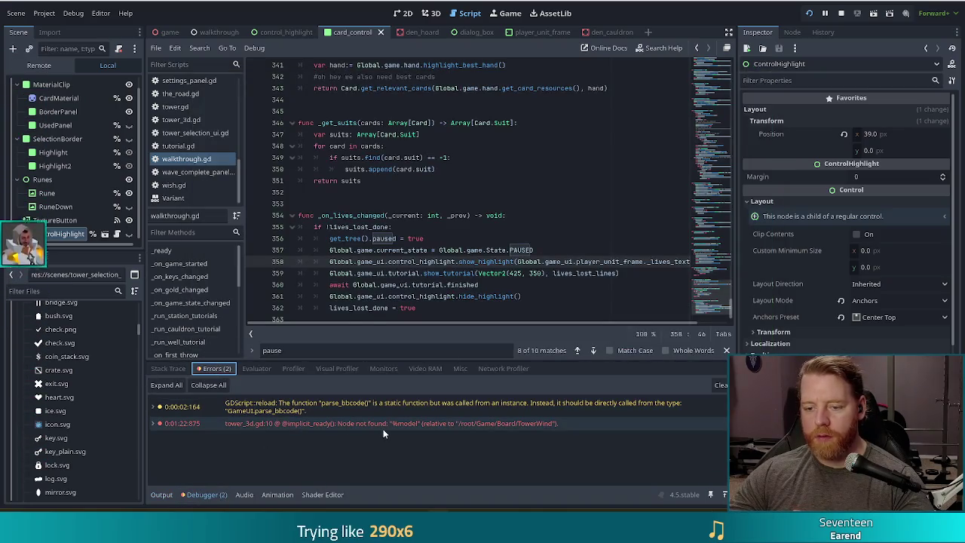
mouse_move(406, 426)
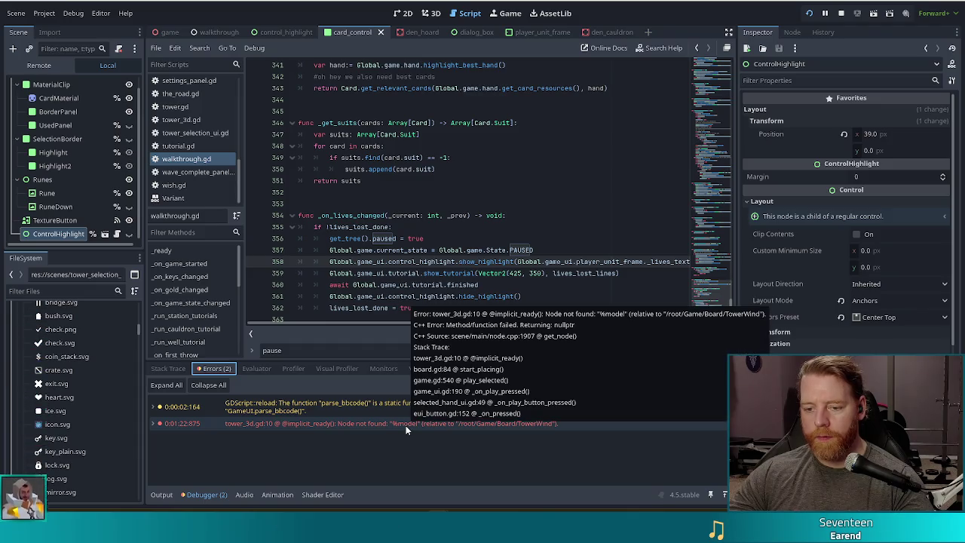
key("alt+Tab")
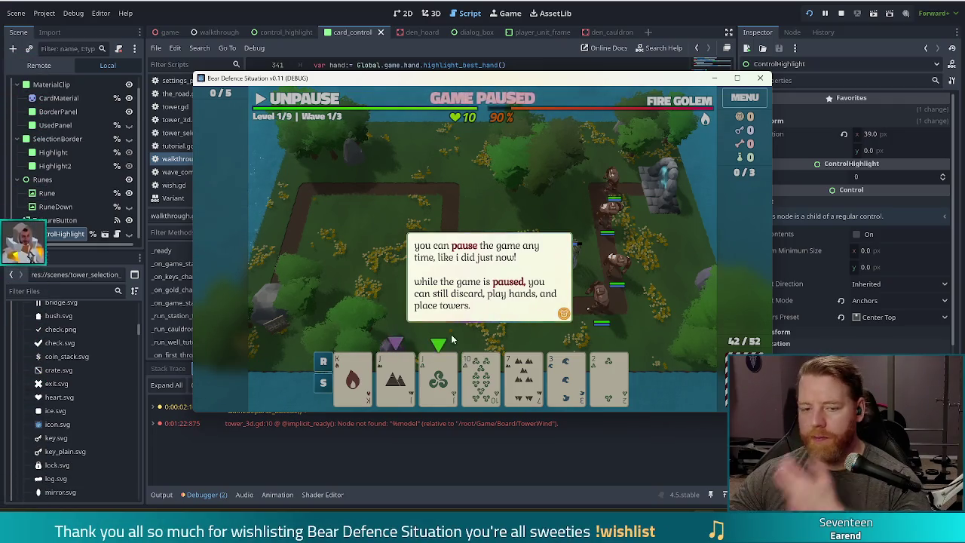
left_click(81, 202)
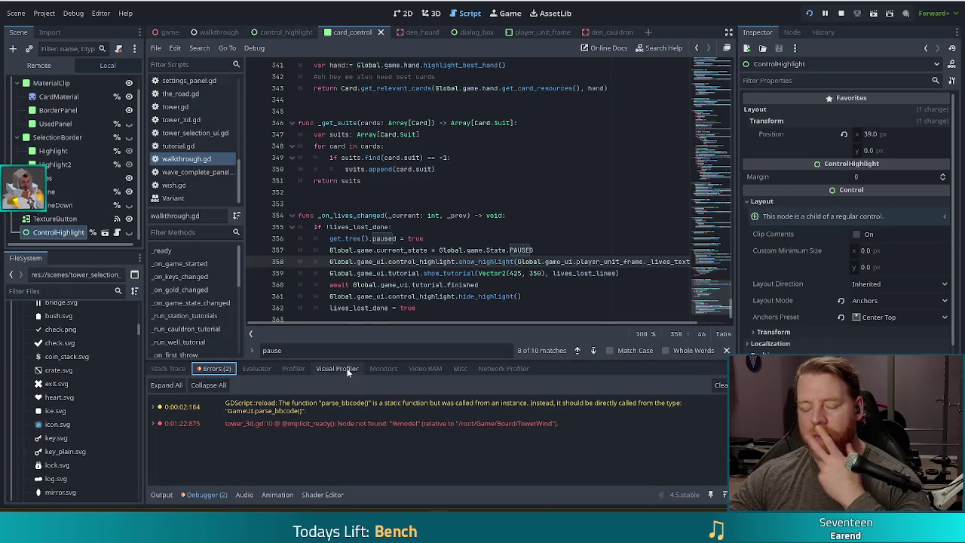
key("alt+Tab")
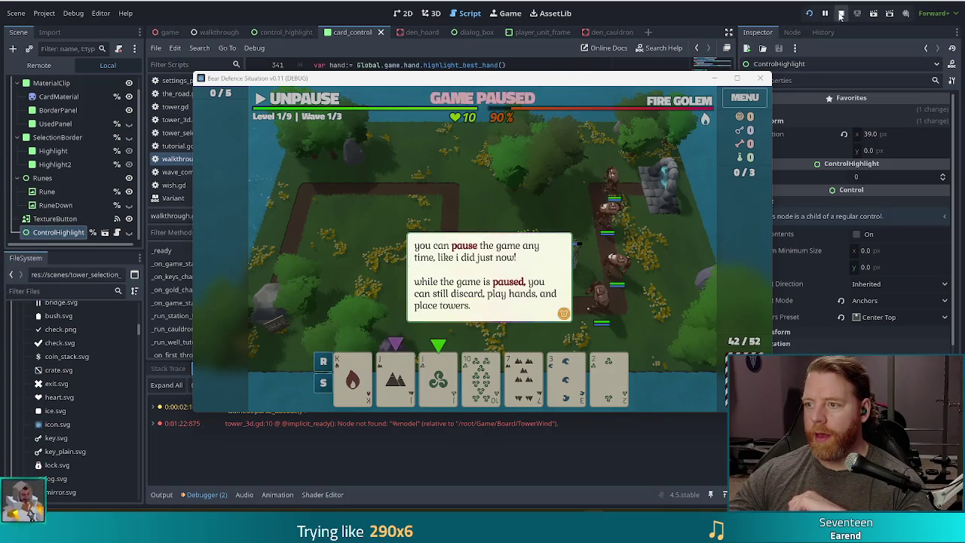
Finish the pause tutorial, upgrade the Wind Tower with a single card, and discard two sets of cards.
left_click(592, 202)
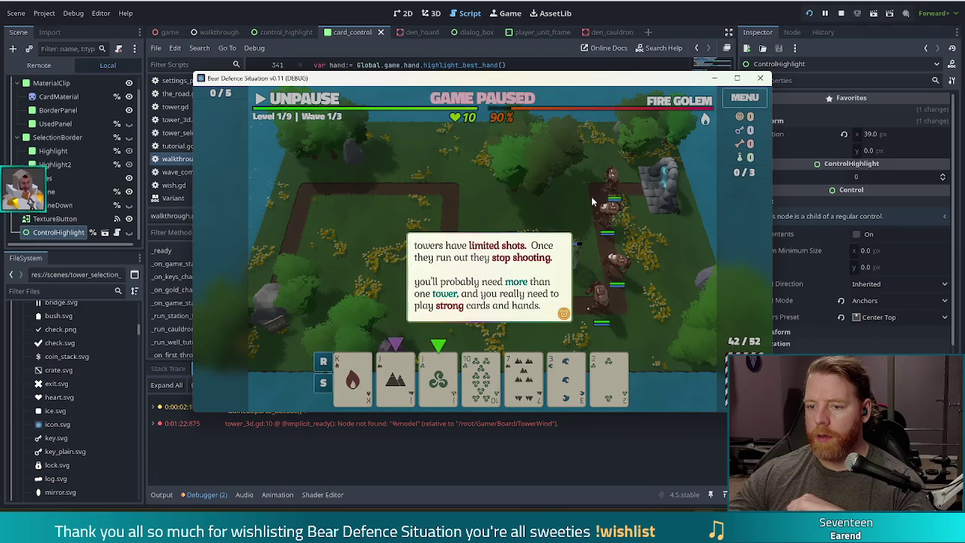
left_click(592, 202)
left_click(592, 202)
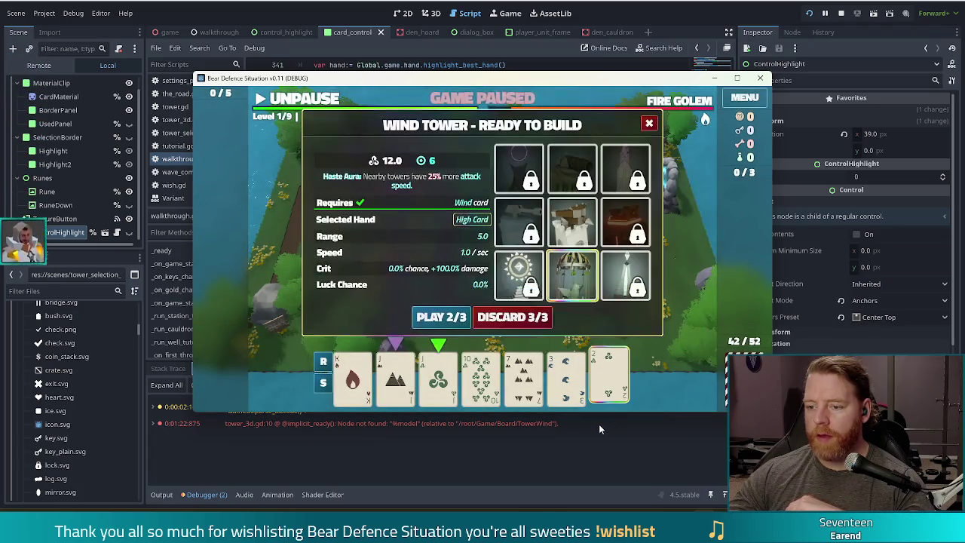
left_click(513, 316)
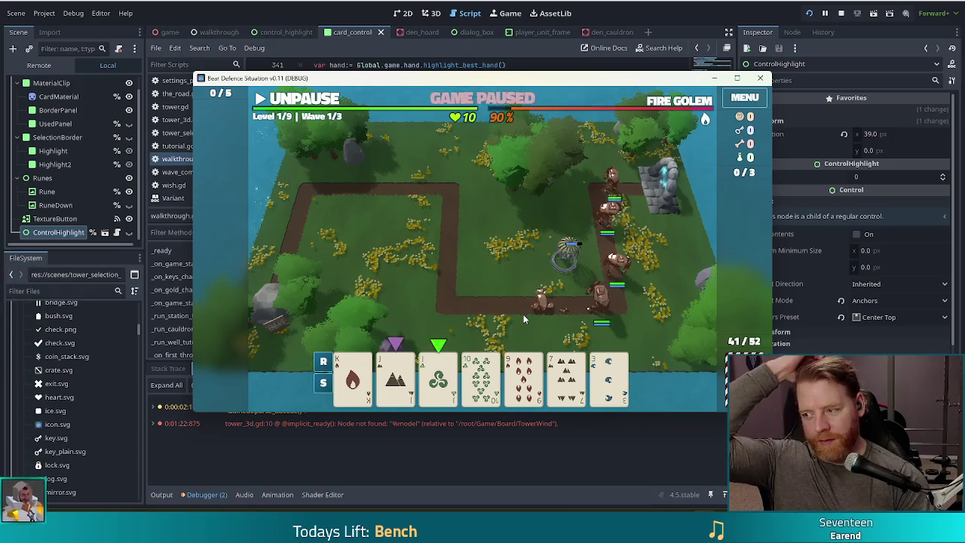
mouse_move(445, 390)
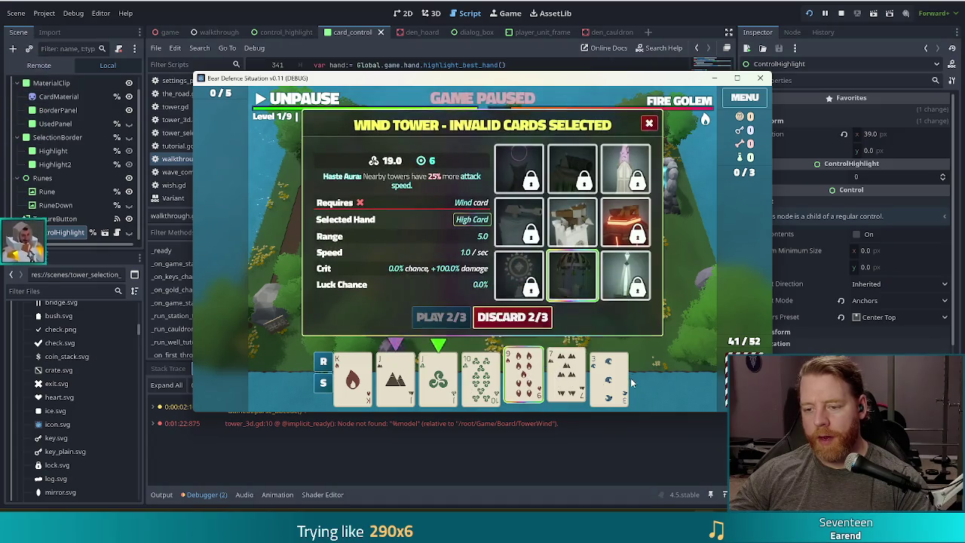
left_click(515, 316)
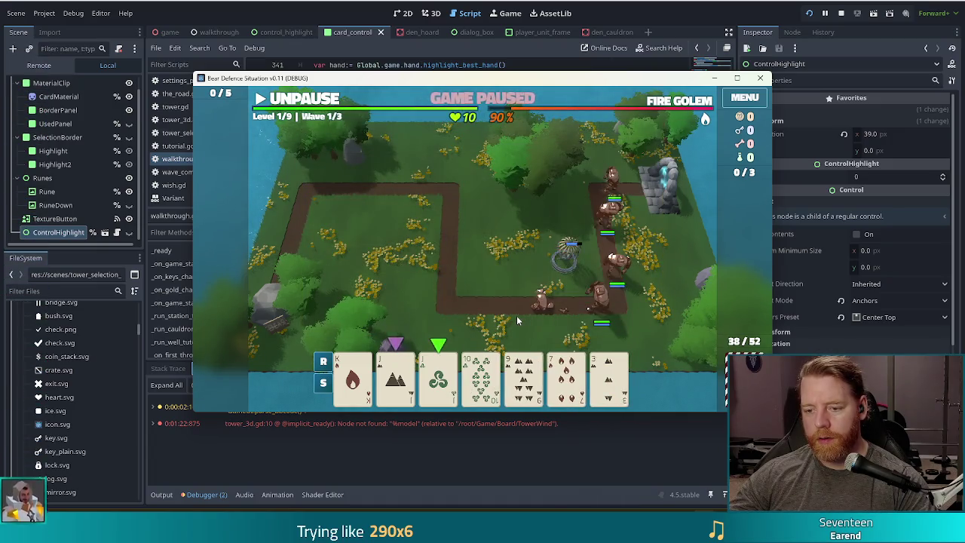
left_click(515, 322)
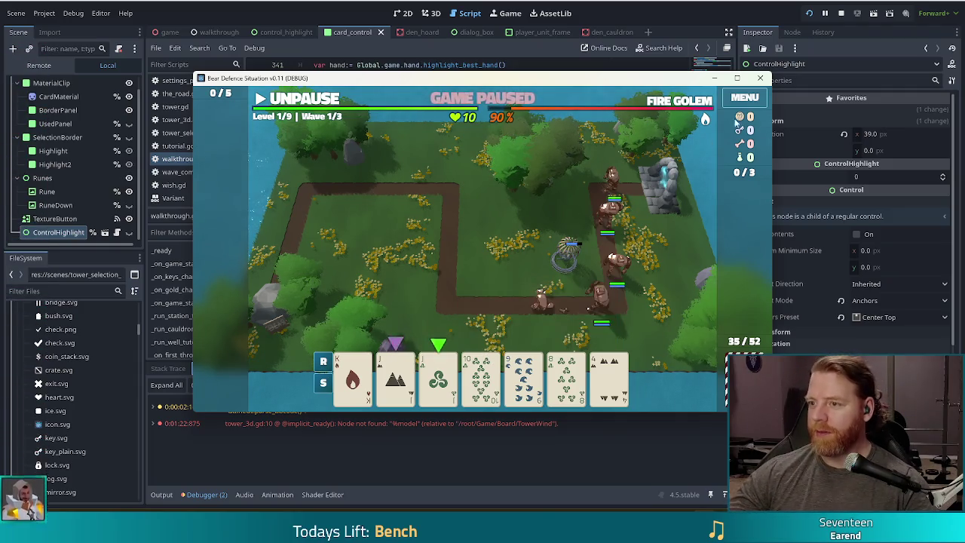
Stop the running game, relaunch it, and start the tutorial level.
left_click(809, 9)
left_click(809, 11)
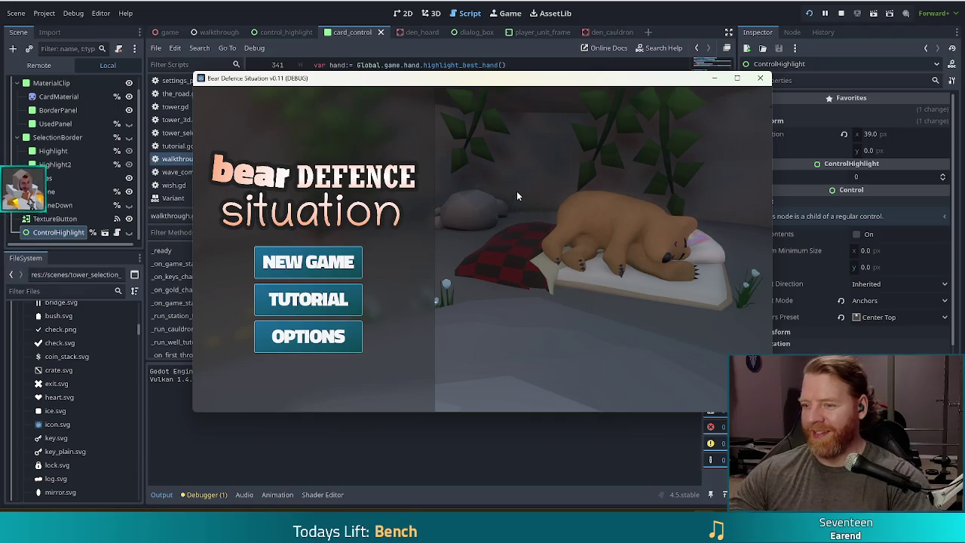
left_click(316, 301)
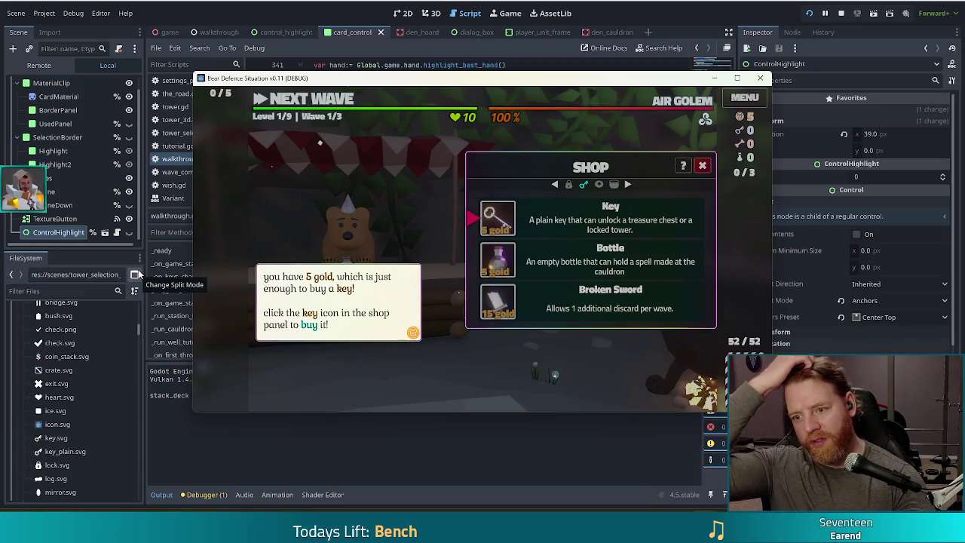
Buy the Key for 5 gold in the shop, then close the shop to reach Level 1's map.
left_click(333, 213)
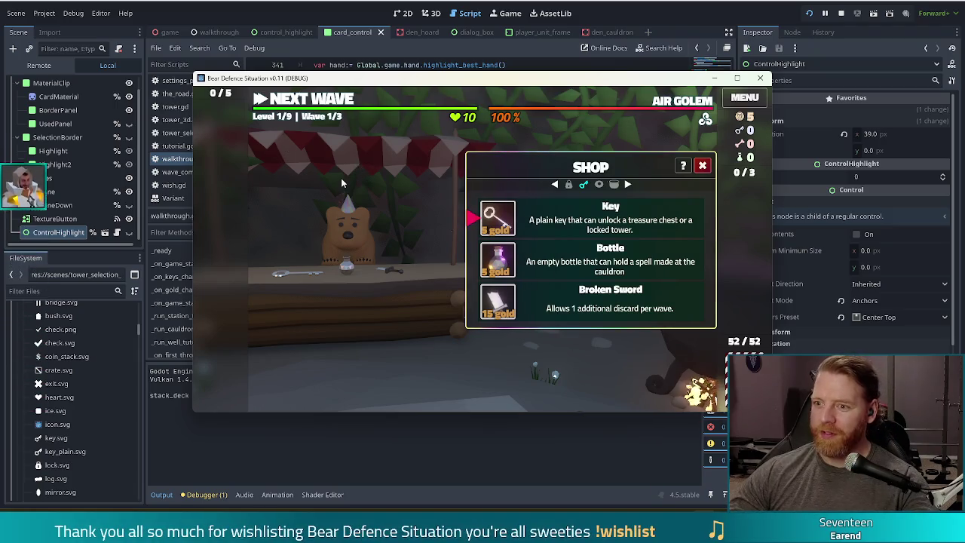
mouse_move(498, 217)
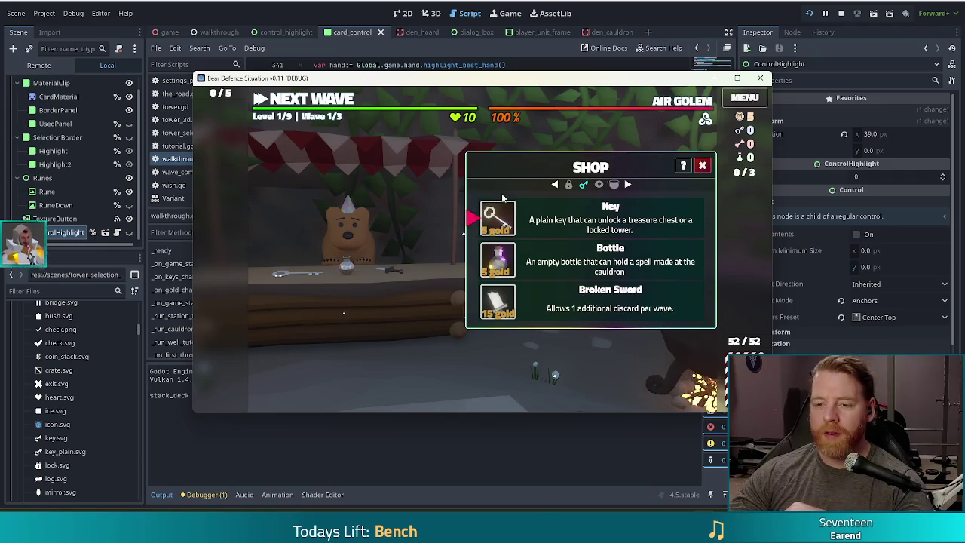
left_click(501, 211)
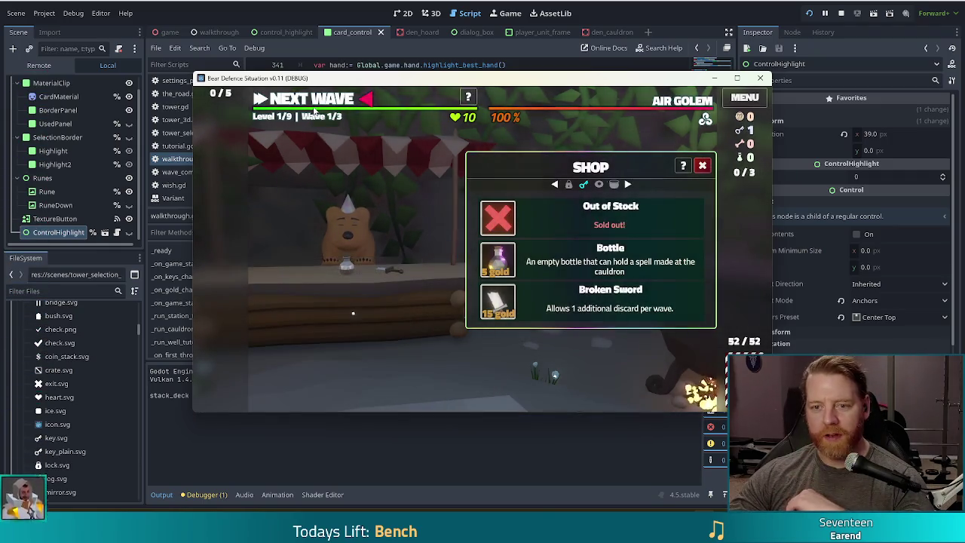
left_click(320, 103)
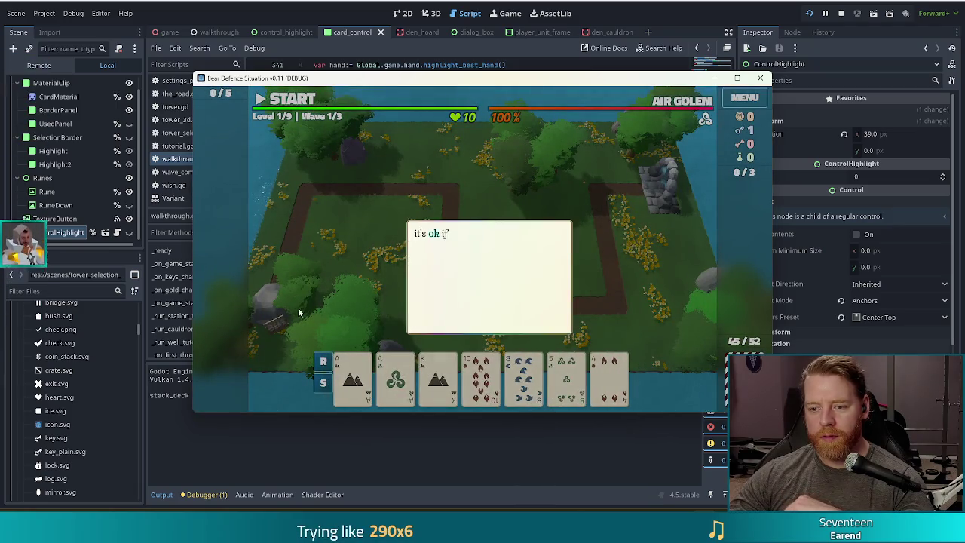
Unlock the Arcane Tower with the key, build it, and place it beside the path.
left_click(340, 261)
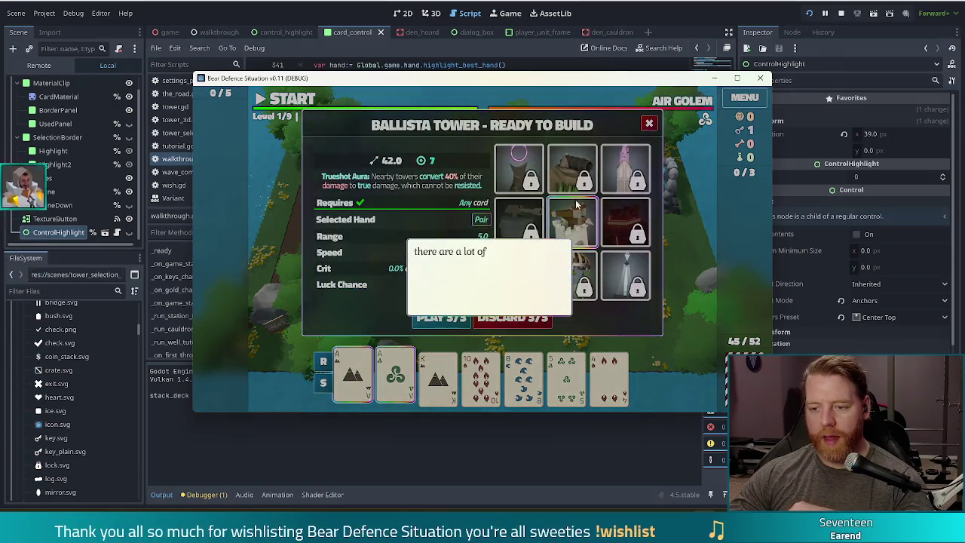
left_click(603, 198)
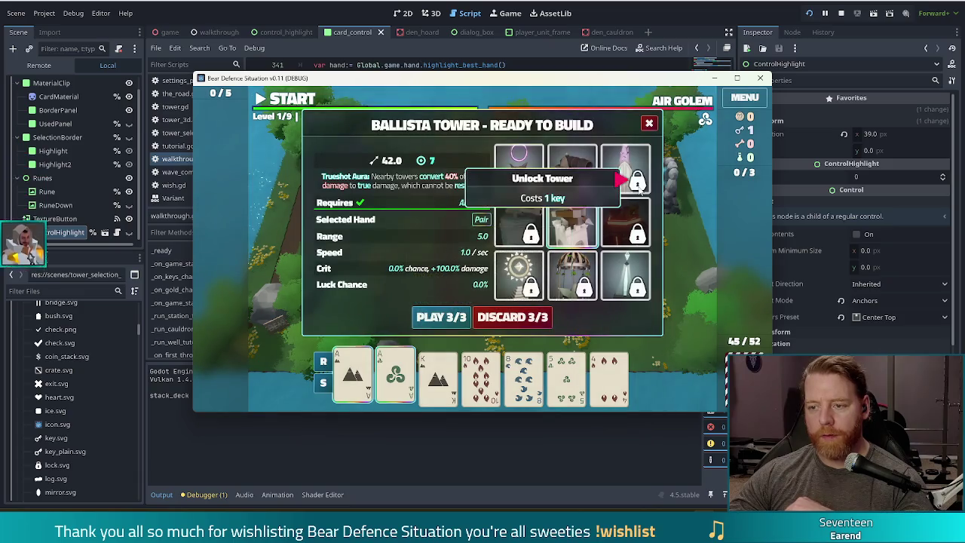
left_click(638, 189)
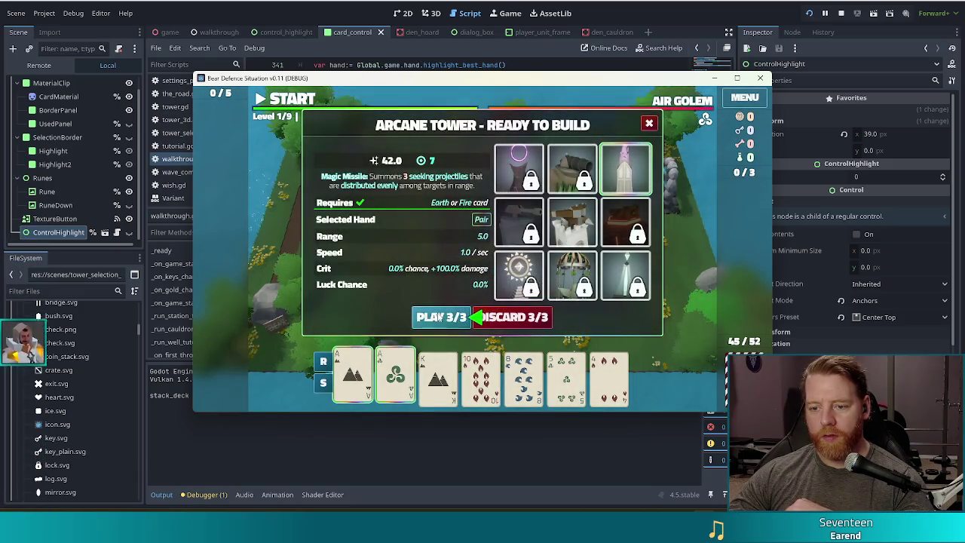
left_click(441, 317)
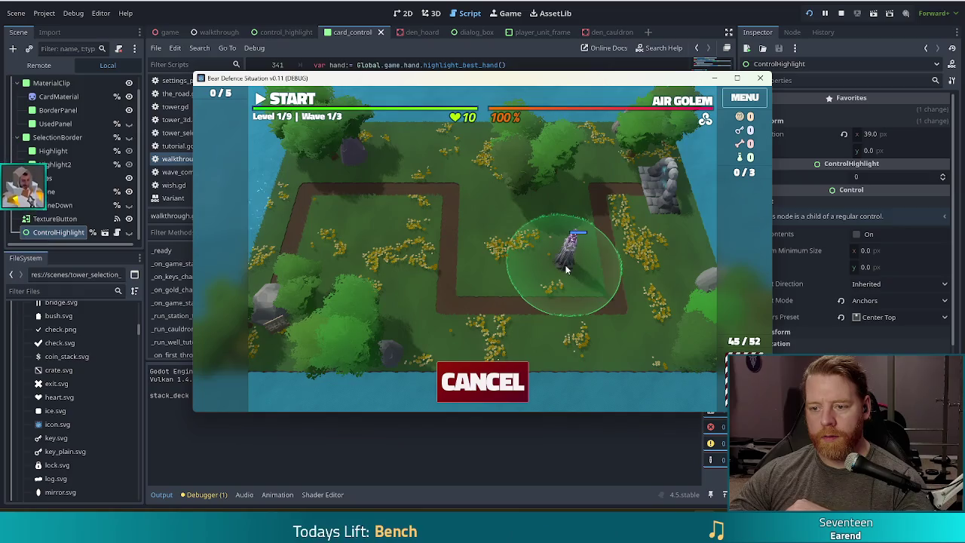
left_click(567, 269)
Start Wave 1, pause it, and close the game window.
left_click(425, 194)
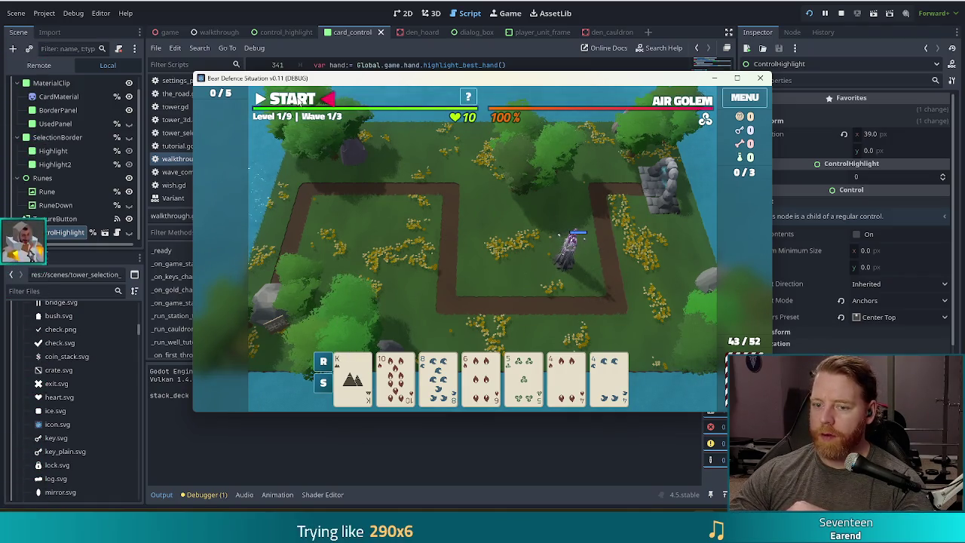
left_click(300, 103)
left_click(300, 102)
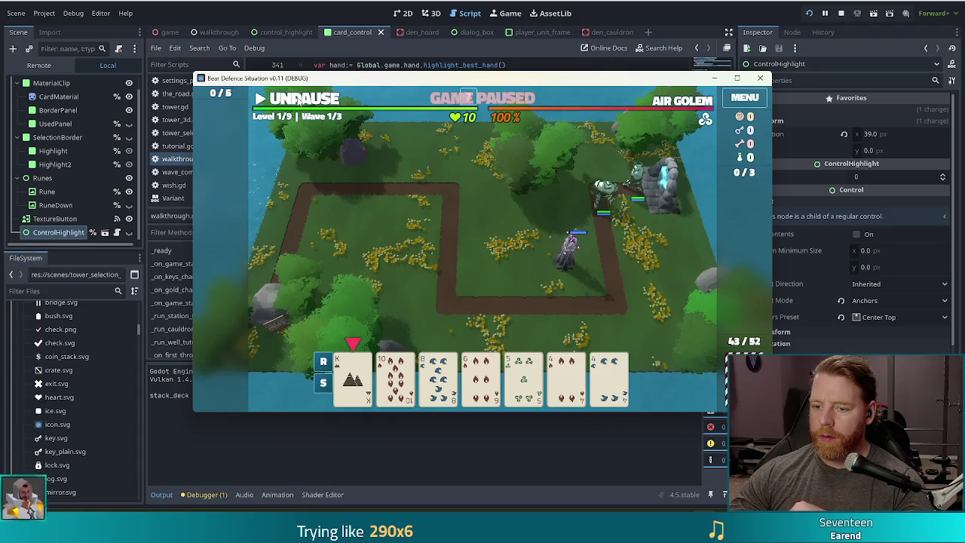
mouse_move(357, 377)
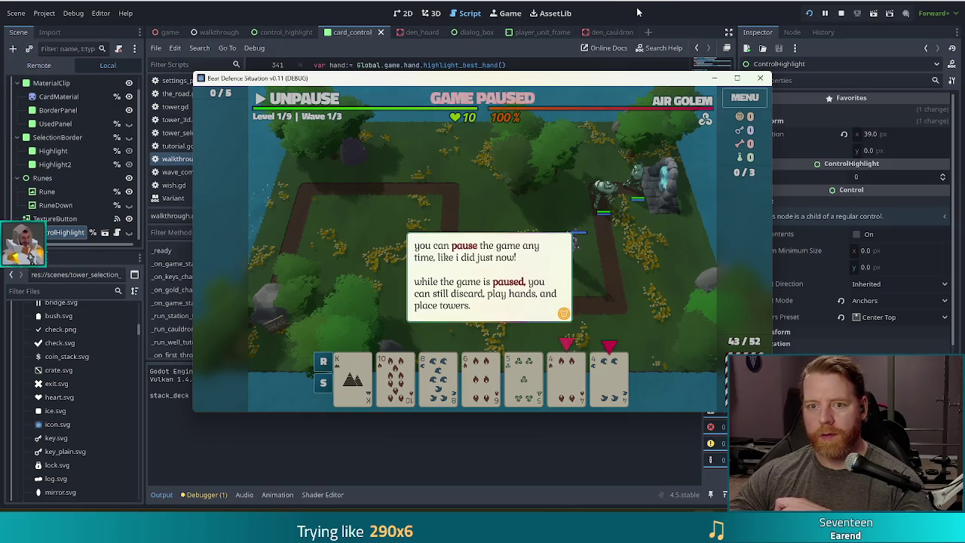
left_click(246, 3)
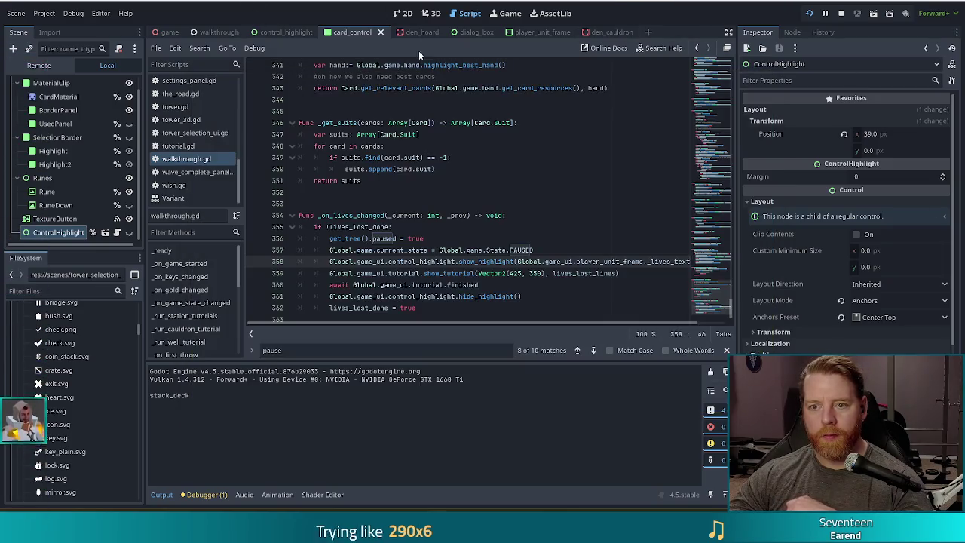
Jump from line 359 to the _on_game_state_changed function via Filter Methods.
left_click(565, 274)
scroll(564, 273, "down", 1)
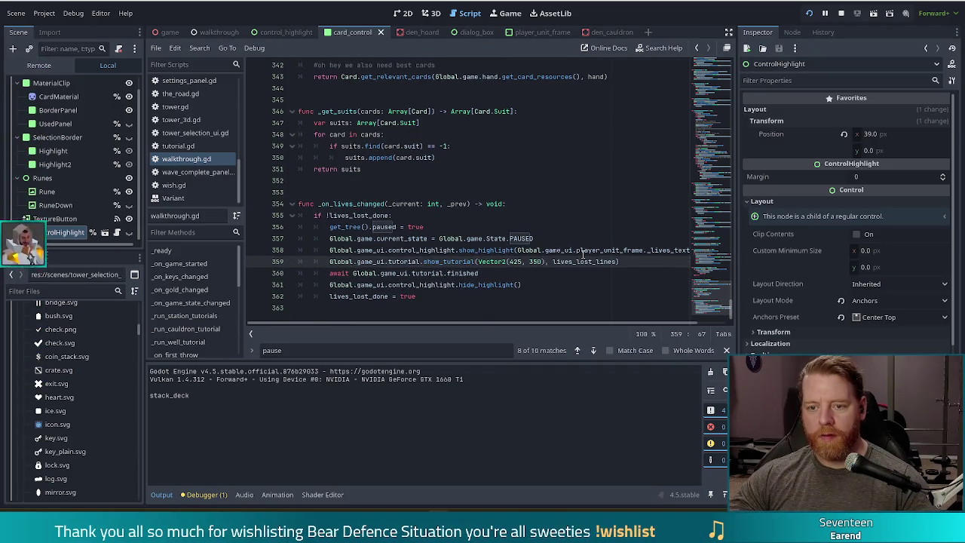
scroll(557, 228, "up", 20)
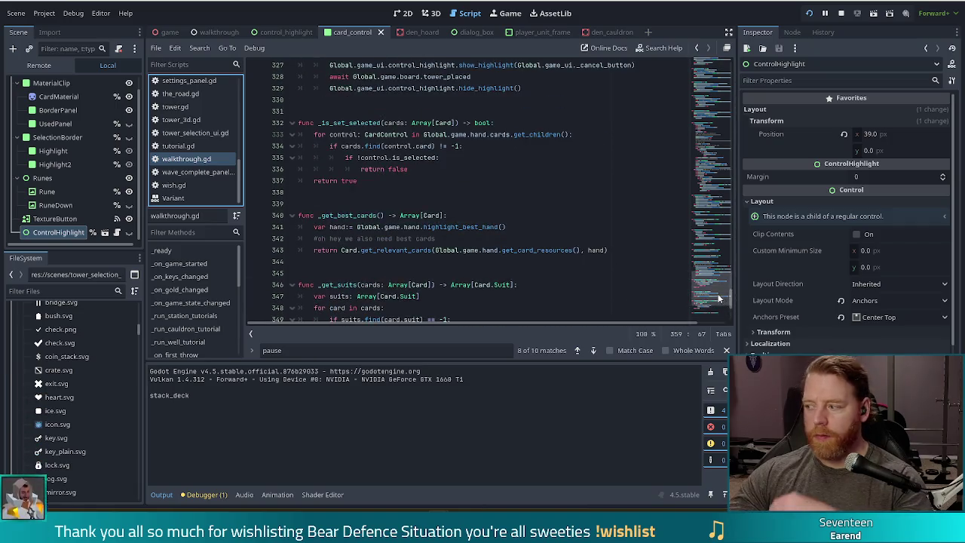
left_click_drag(708, 229, 707, 218)
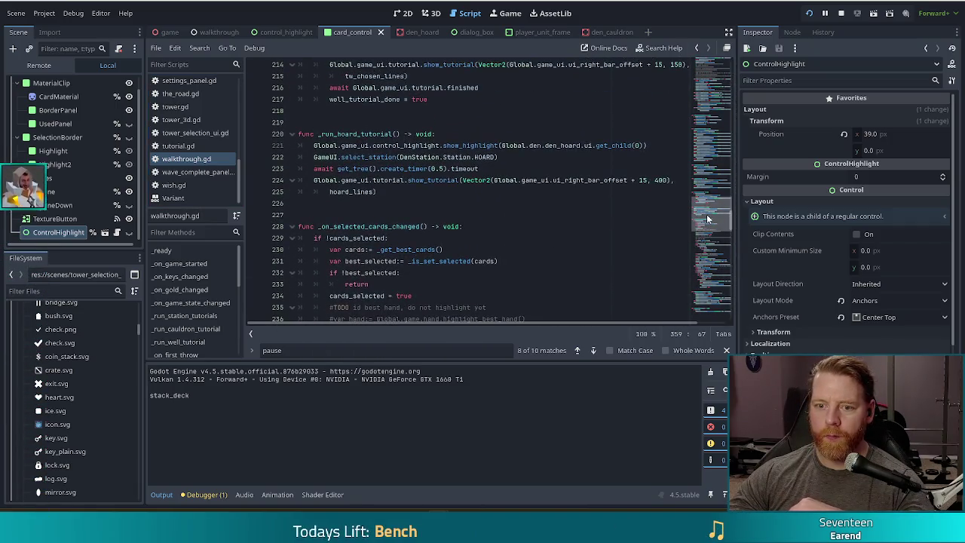
scroll(441, 187, "up", 10)
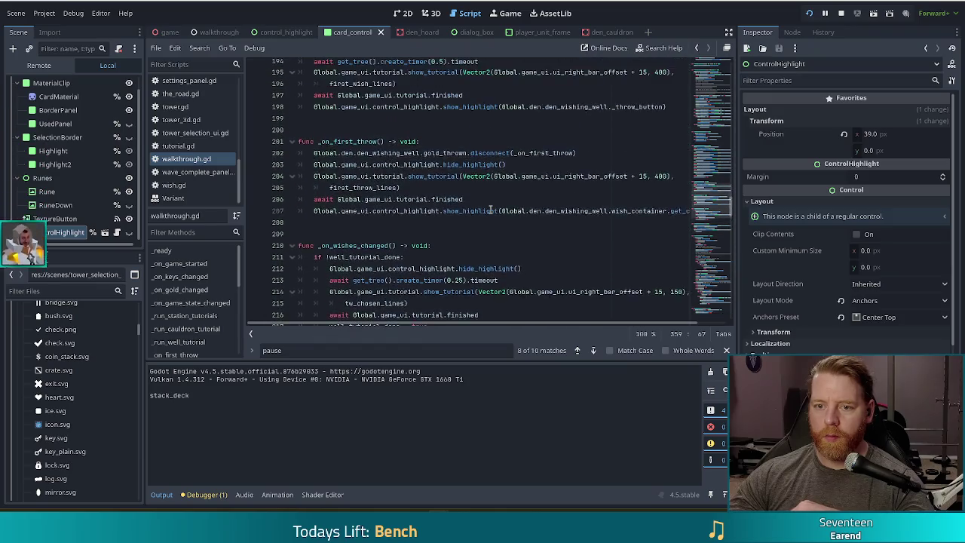
scroll(212, 282, "down", 5)
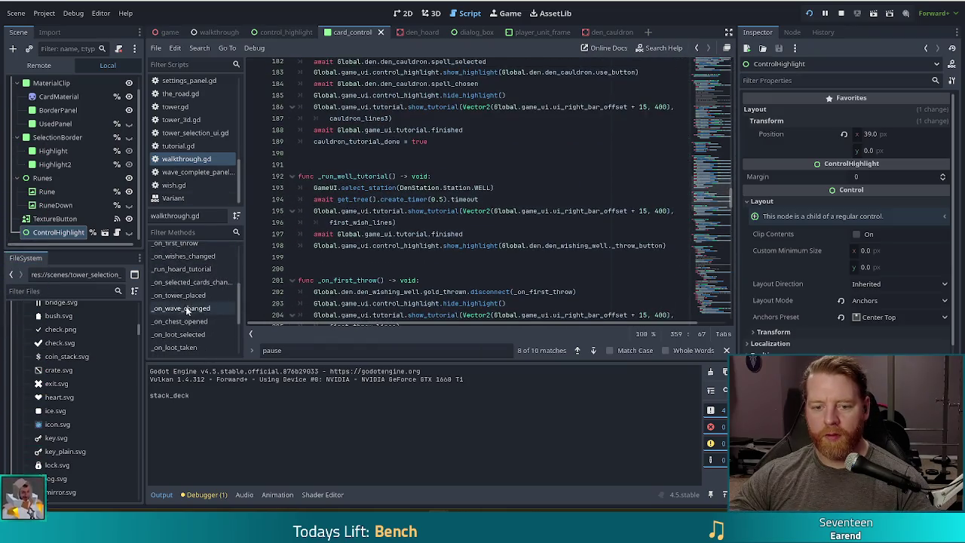
scroll(207, 275, "up", 3)
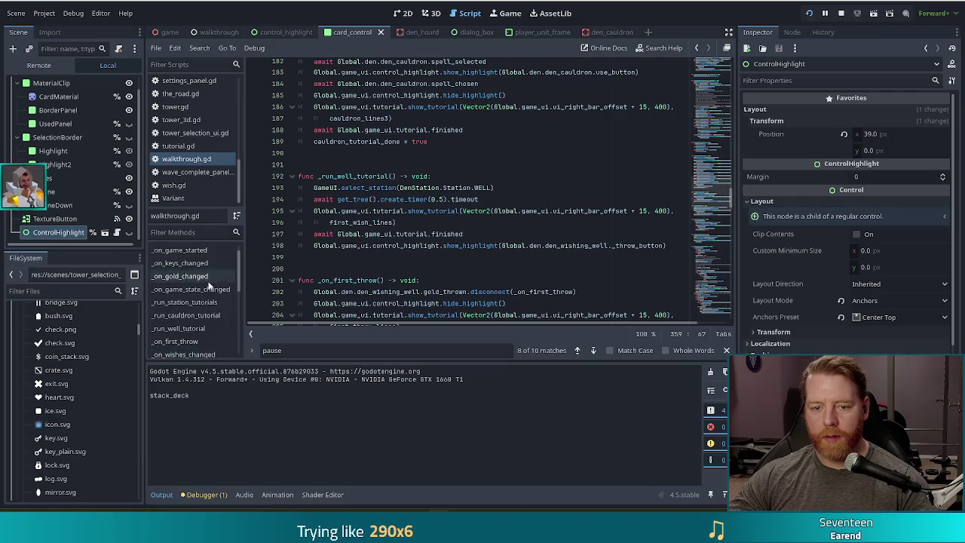
left_click(202, 294)
Highlight the wave-0 pause branch, ending on lines 141–142 that enable best-hand highlighting.
left_click(473, 216)
scroll(475, 216, "down", 5)
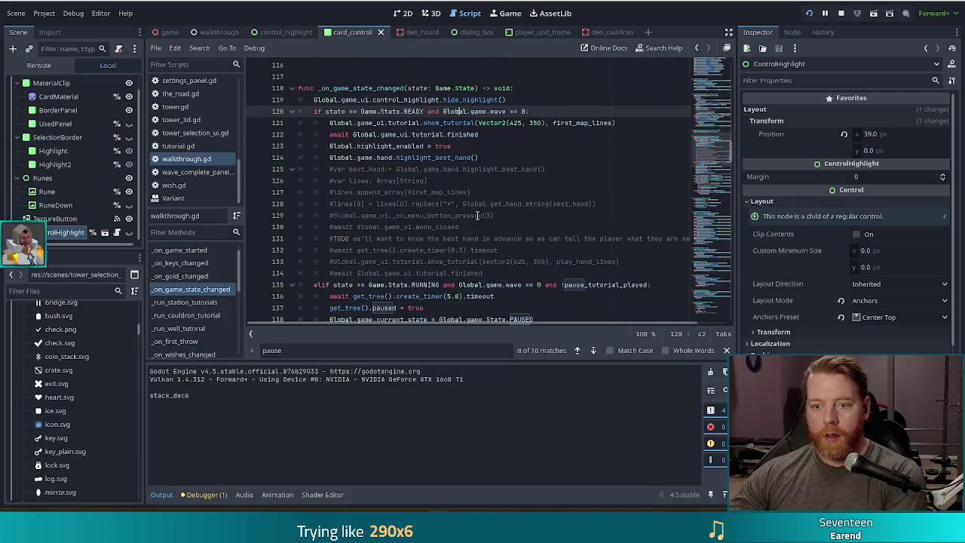
scroll(474, 217, "down", 2)
left_click(508, 175)
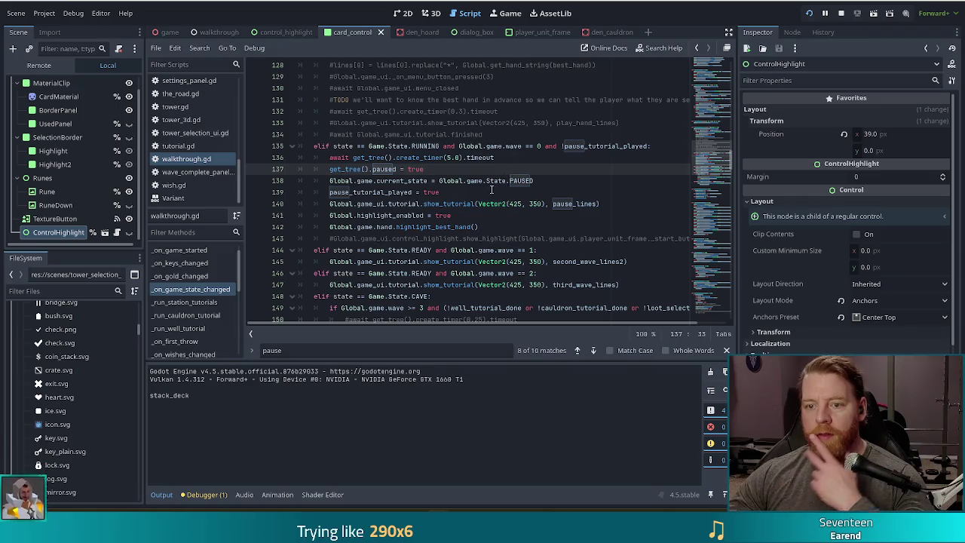
mouse_move(353, 157)
left_mouse_down()
mouse_move(452, 204)
mouse_move(451, 221)
mouse_move(487, 221)
left_mouse_up()
left_click(486, 226)
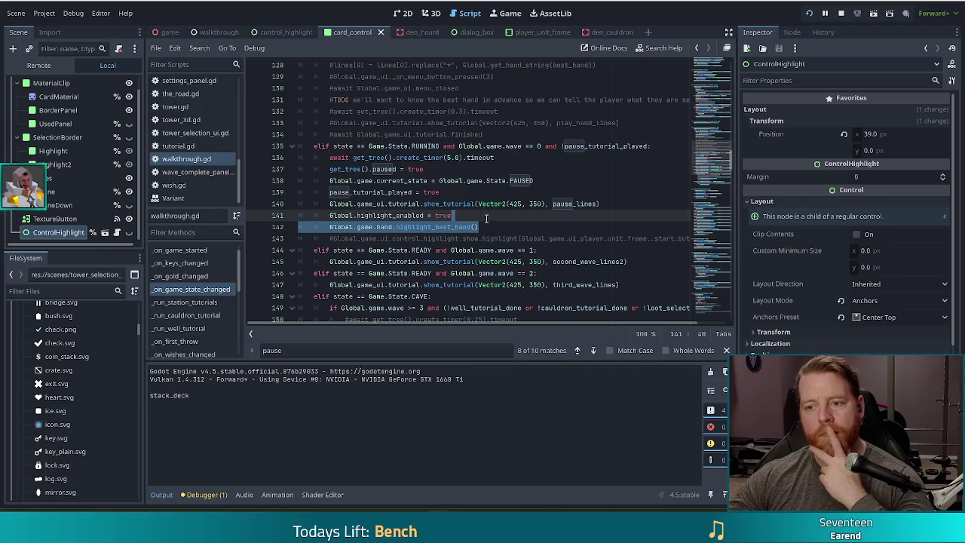
scroll(477, 204, "up", 3)
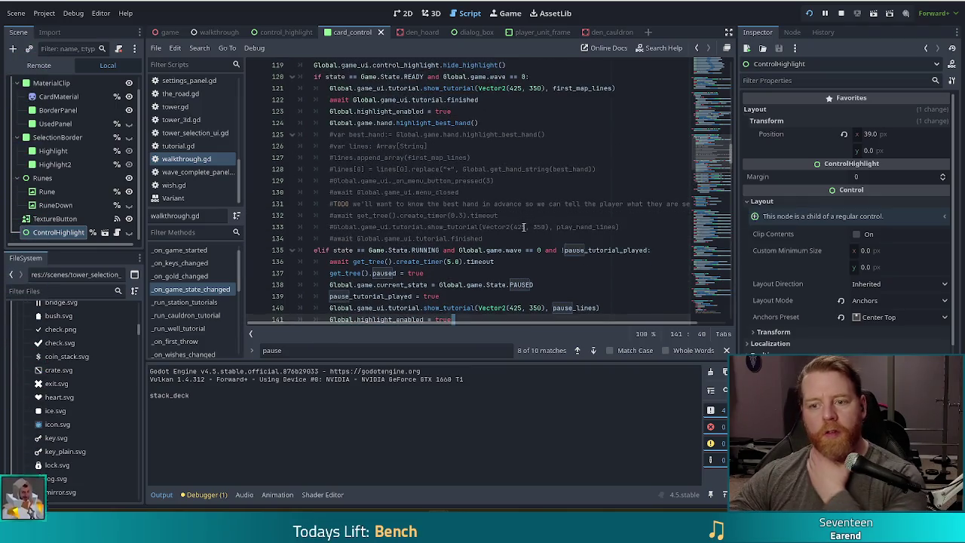
scroll(519, 233, "down", 3)
type("Global.game.hand.highlight_best_hand()")
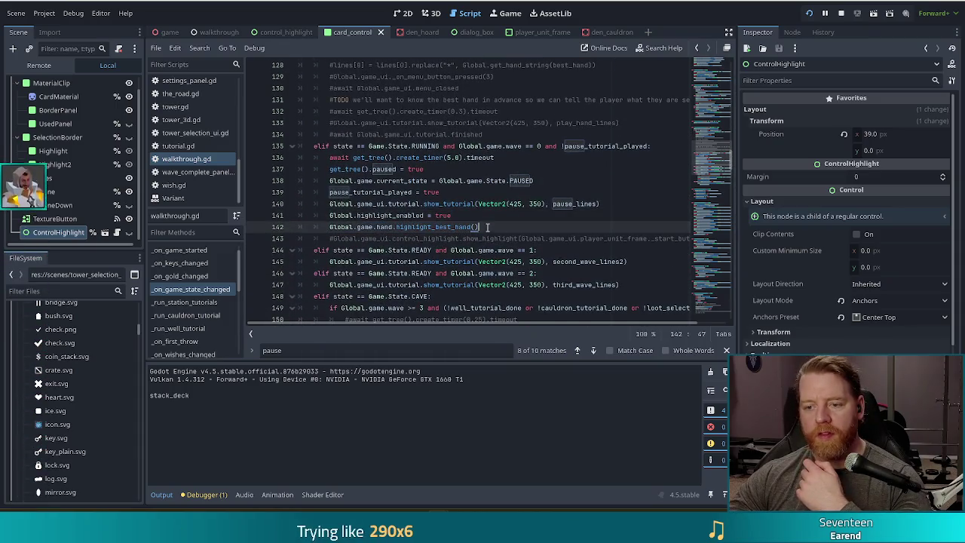
mouse_move(486, 227)
left_mouse_down()
mouse_move(462, 215)
mouse_move(329, 212)
left_mouse_up()
left_click_drag(479, 227, 323, 216)
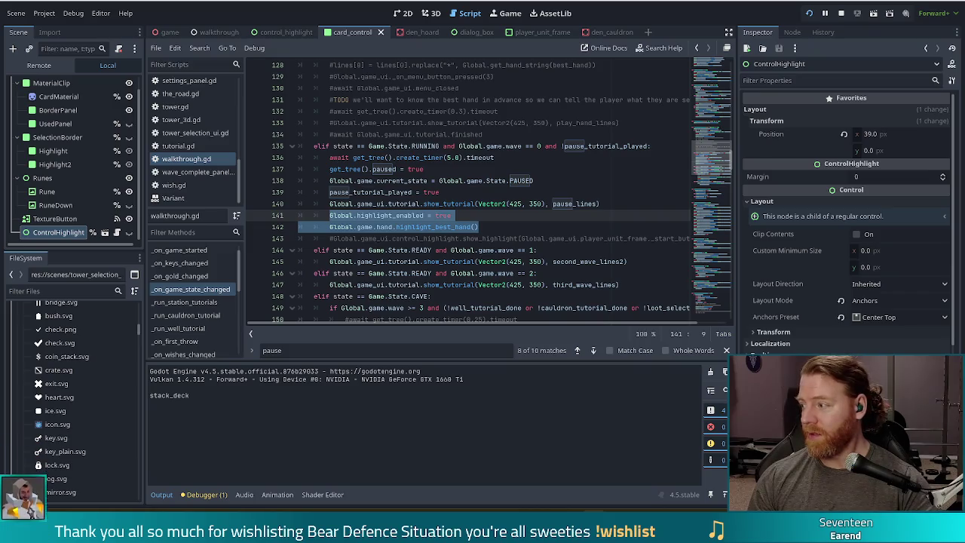
Clear the selection, scroll the script, and jump to _on_tower_placed from the Filter Methods list.
left_click(492, 228)
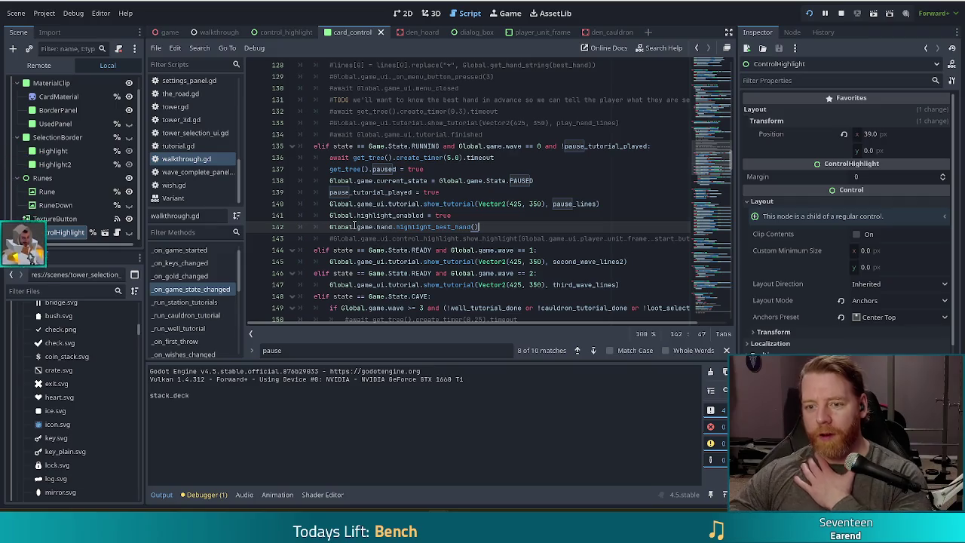
left_click(441, 181)
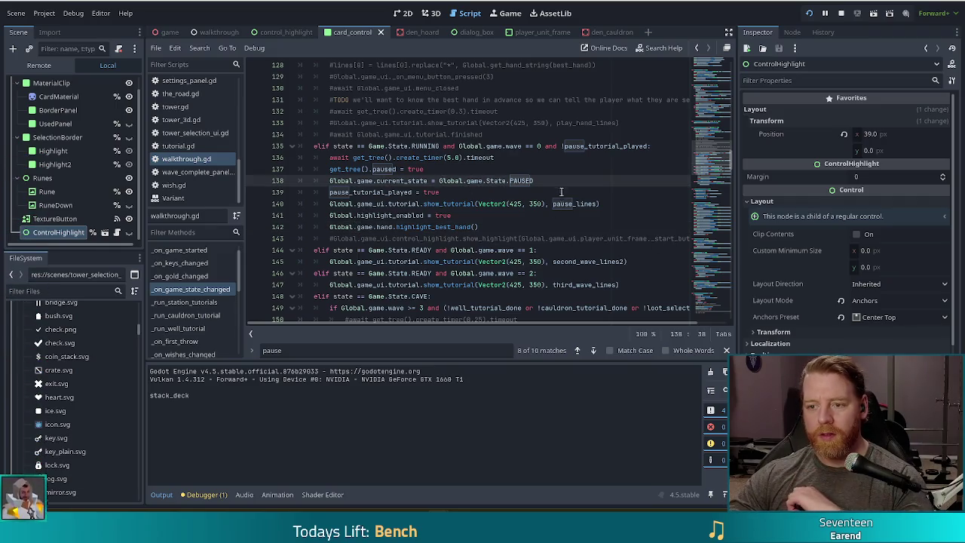
scroll(561, 192, "down", 5)
scroll(525, 200, "up", 6)
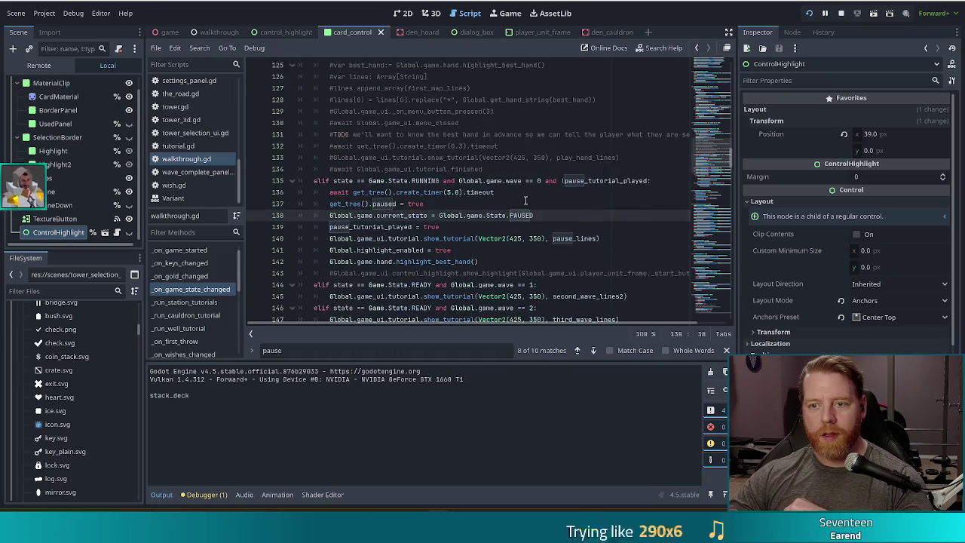
scroll(525, 200, "down", 2)
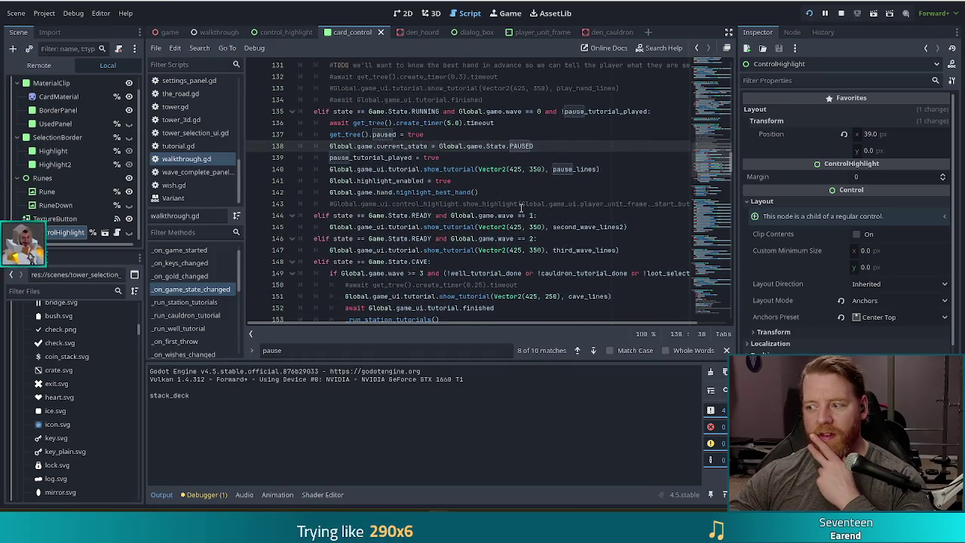
scroll(519, 200, "down", 3)
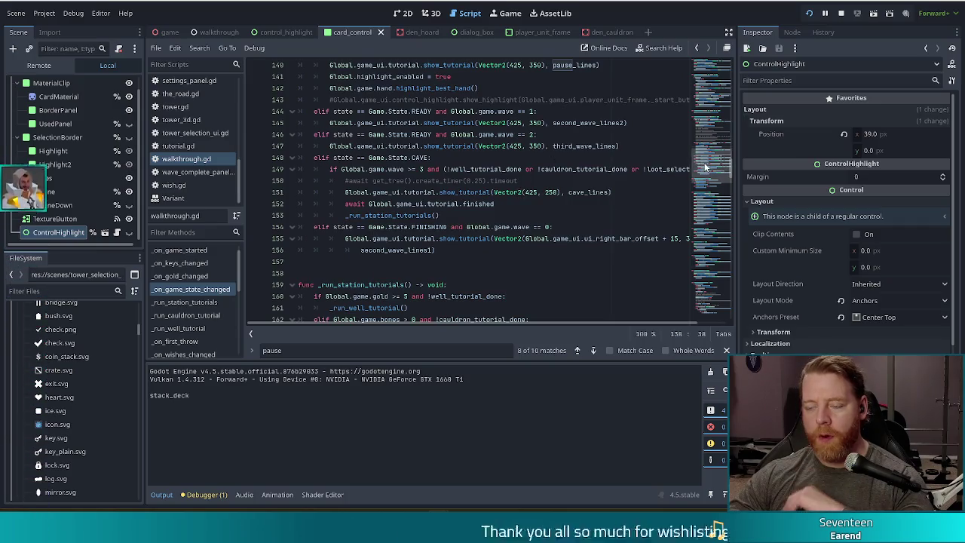
scroll(198, 310, "down", 3)
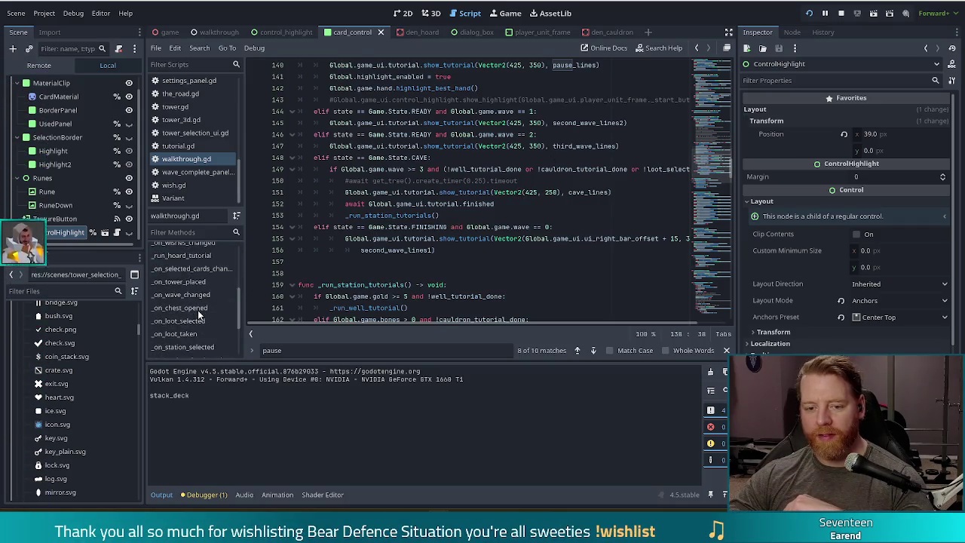
scroll(210, 315, "down", 1)
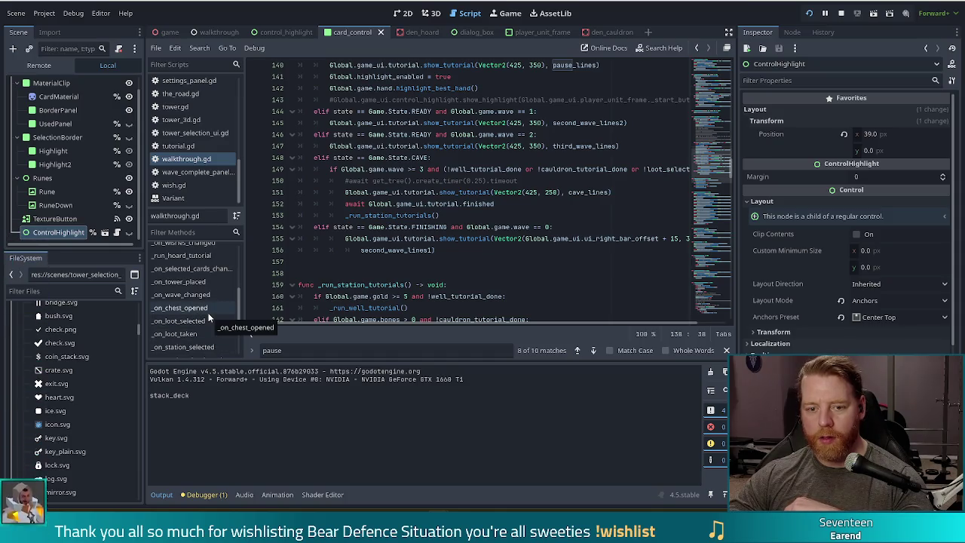
scroll(210, 316, "up", 1)
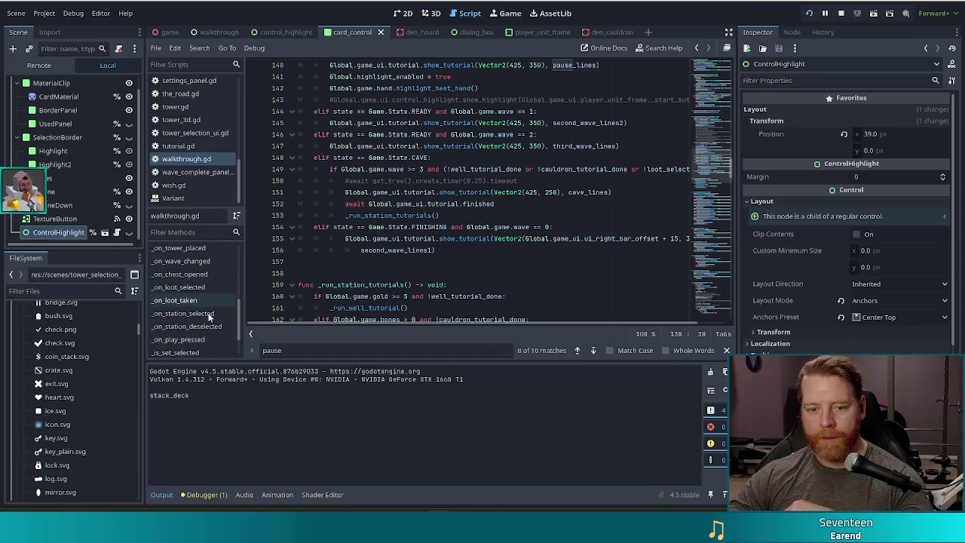
scroll(203, 302, "up", 1)
left_click(181, 262)
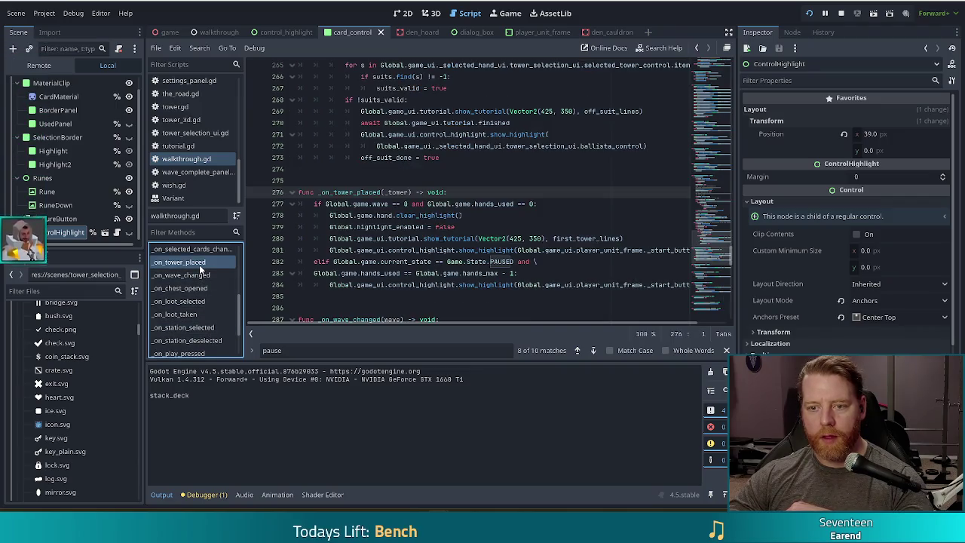
Highlight the clear_highlight and highlight_enabled = false lines, then switch to the walkthrough scene.
left_click(465, 216)
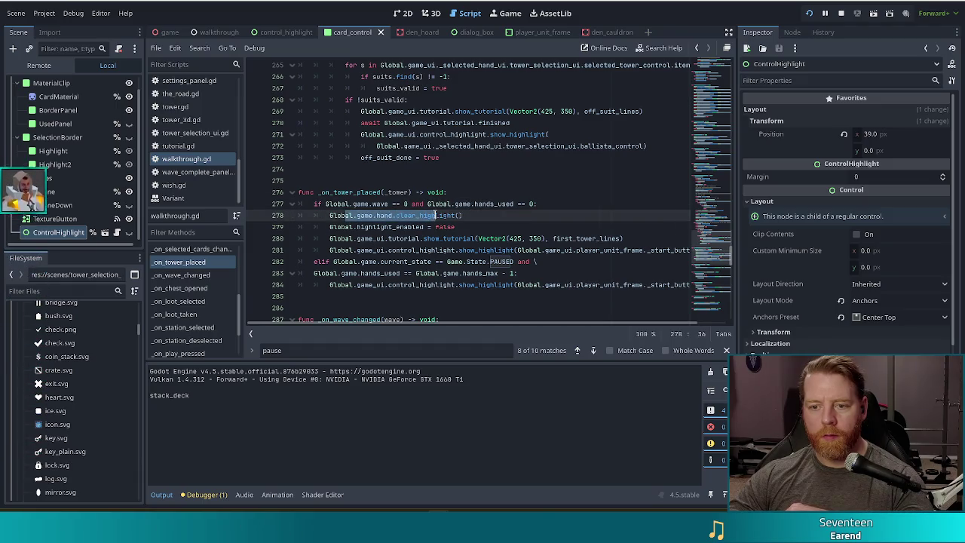
left_click(465, 227)
mouse_move(465, 227)
left_mouse_down()
mouse_move(369, 227)
mouse_move(369, 215)
left_mouse_up()
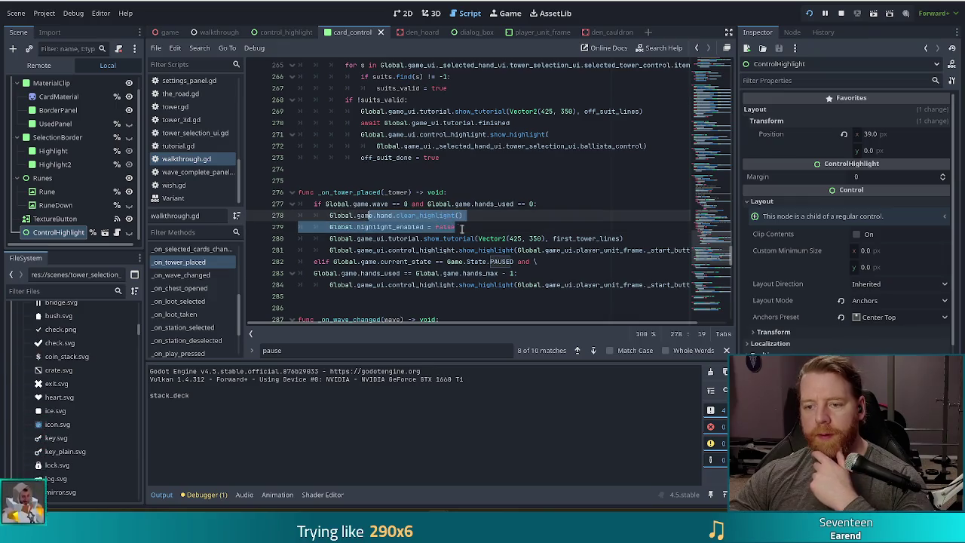
mouse_move(469, 227)
left_mouse_down()
mouse_move(294, 226)
mouse_move(328, 227)
left_mouse_up()
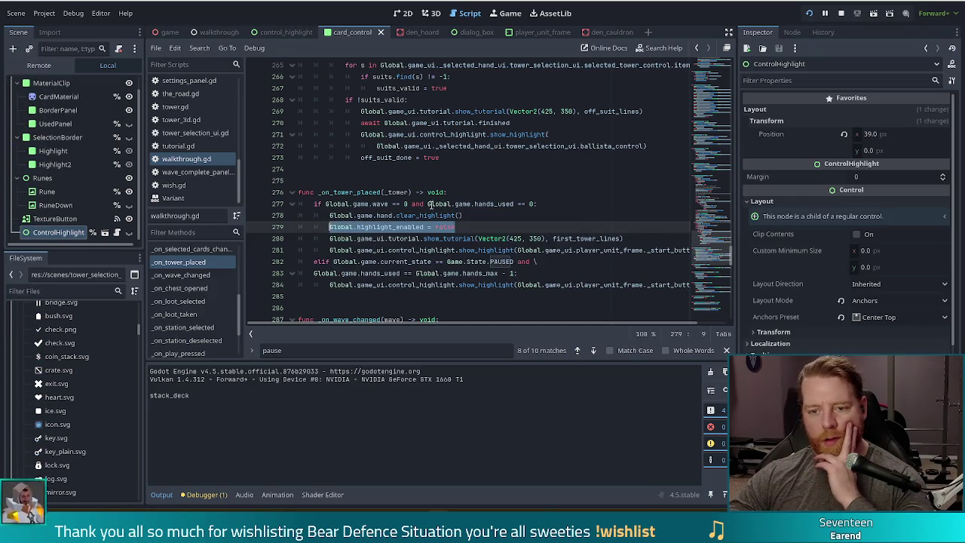
left_click(426, 226)
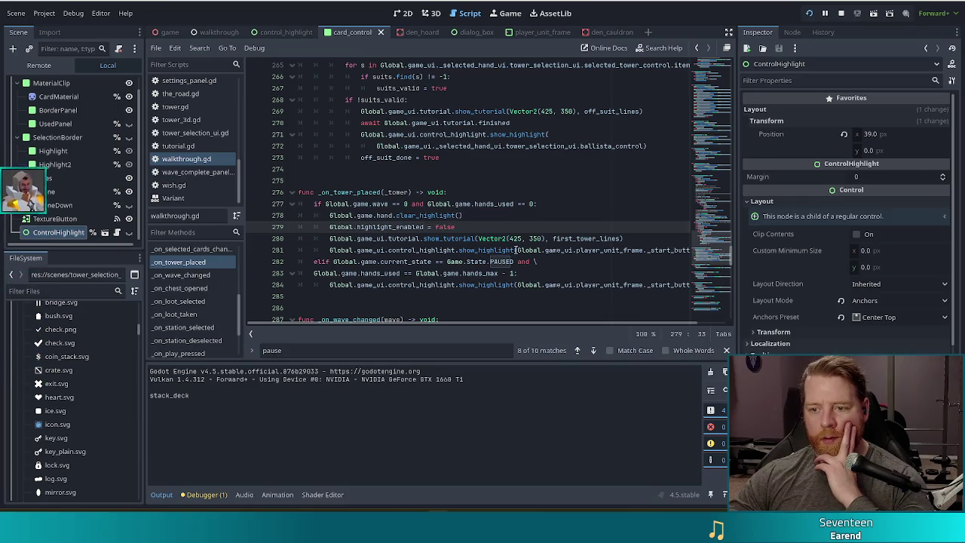
left_click(551, 239)
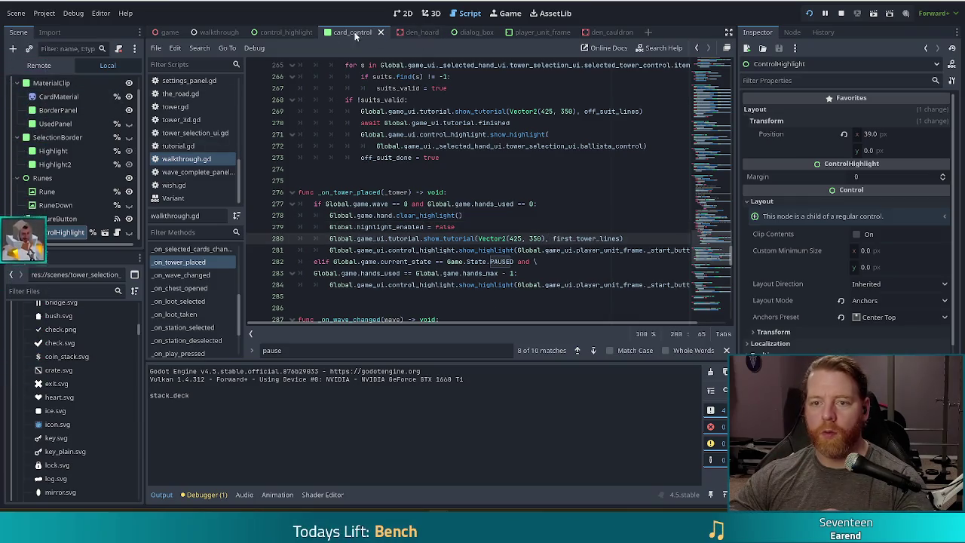
key("ctrl+shift+Tab")
key("ctrl+shift+Tab")
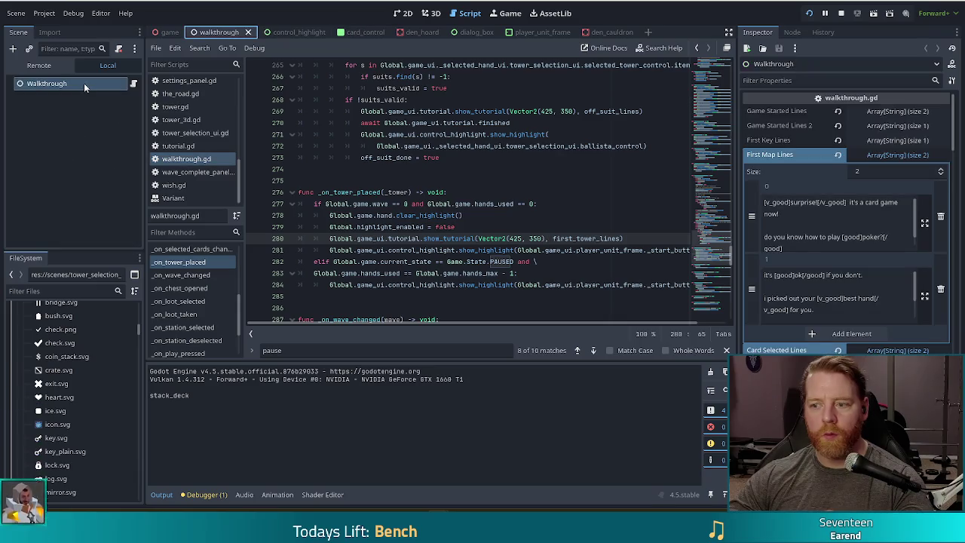
Select the Walkthrough root node, then bring up the Chrome window with the playtest clip.
left_click(84, 83)
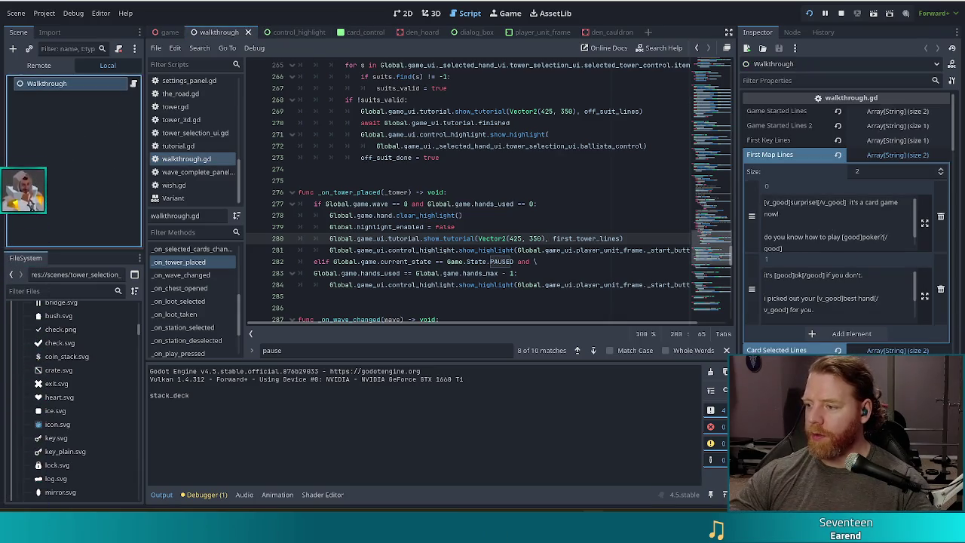
key("alt+Tab")
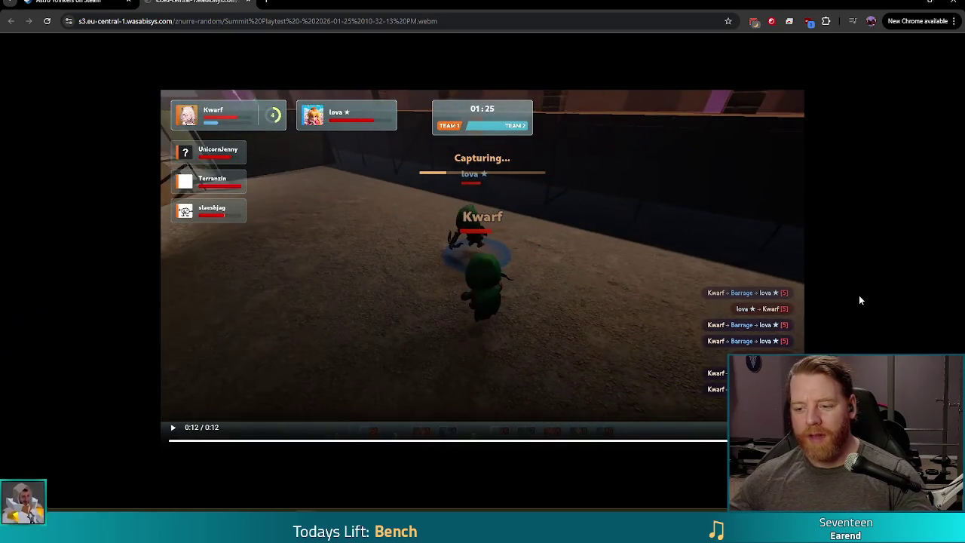
Replay the 12-second Summit Playtest clip, then switch to the blank Untitled text document.
left_click(171, 431)
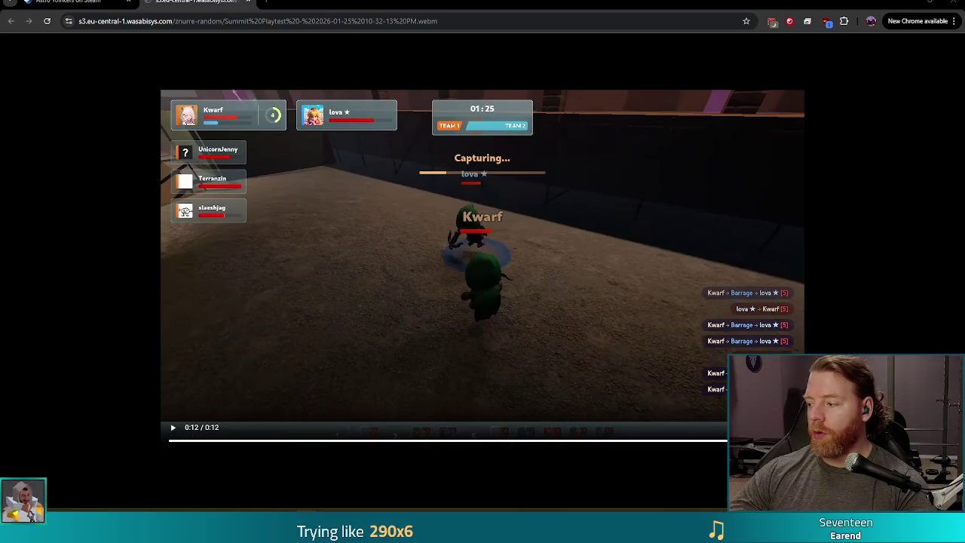
key("alt+Tab")
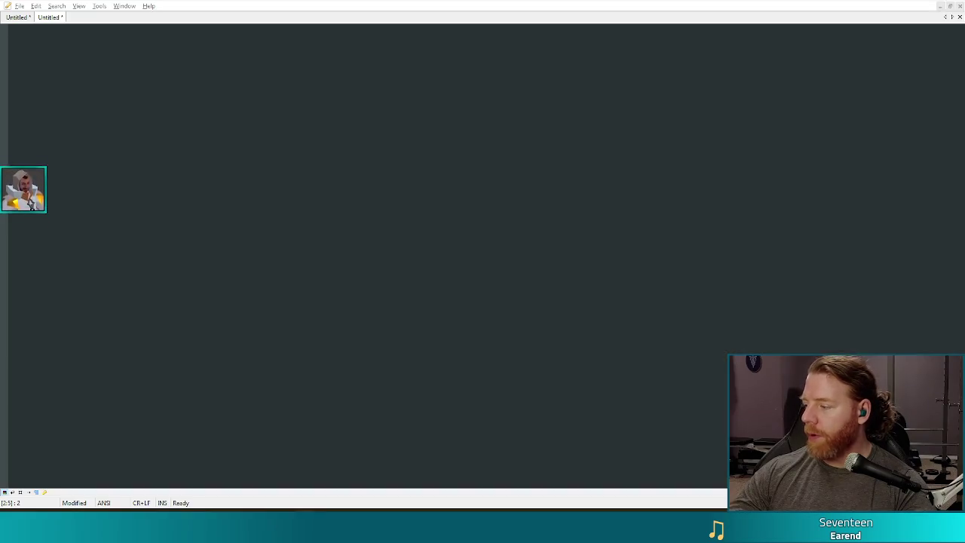
Enter four raffle entrants' usernames, one per line, and select the third name.
type("otter")
key("Return")
type("j")
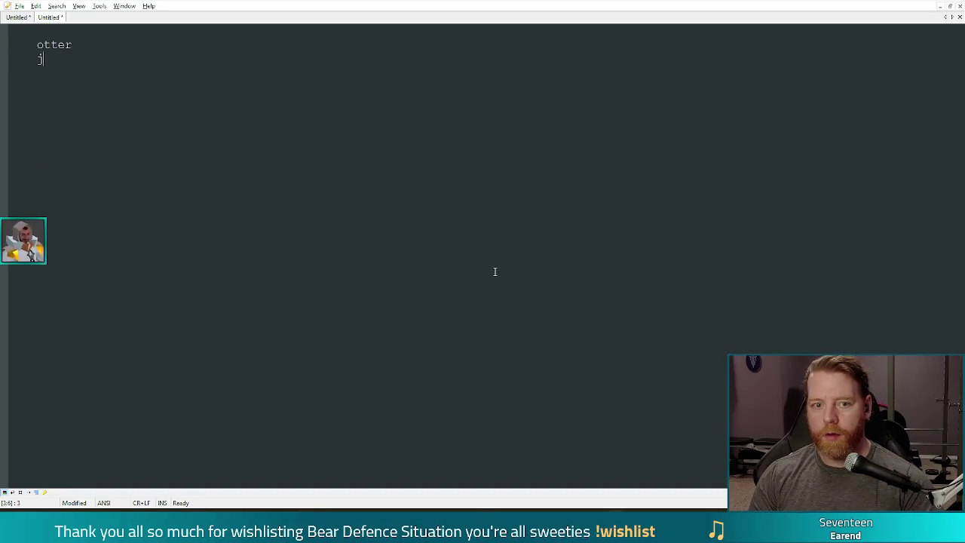
key("BackSpace")
type("nujank")
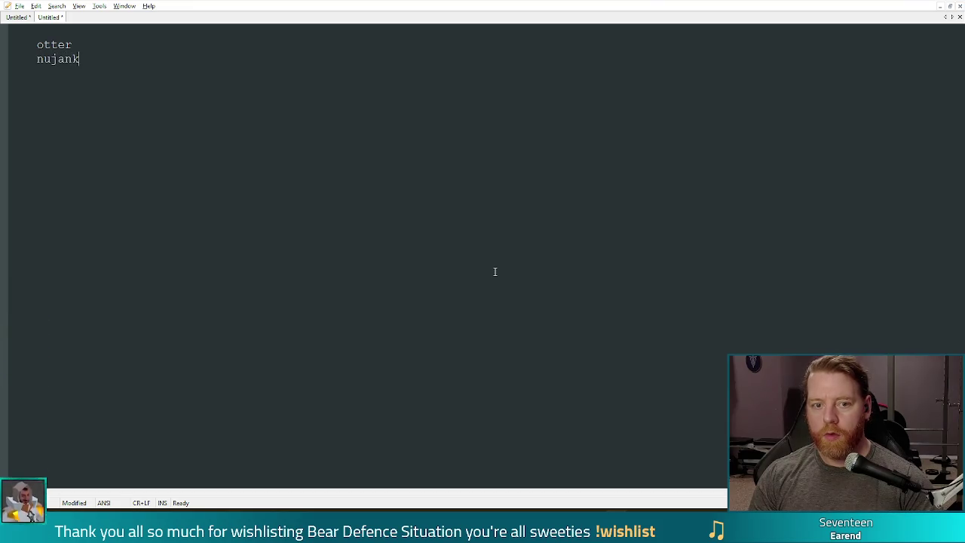
key("Return")
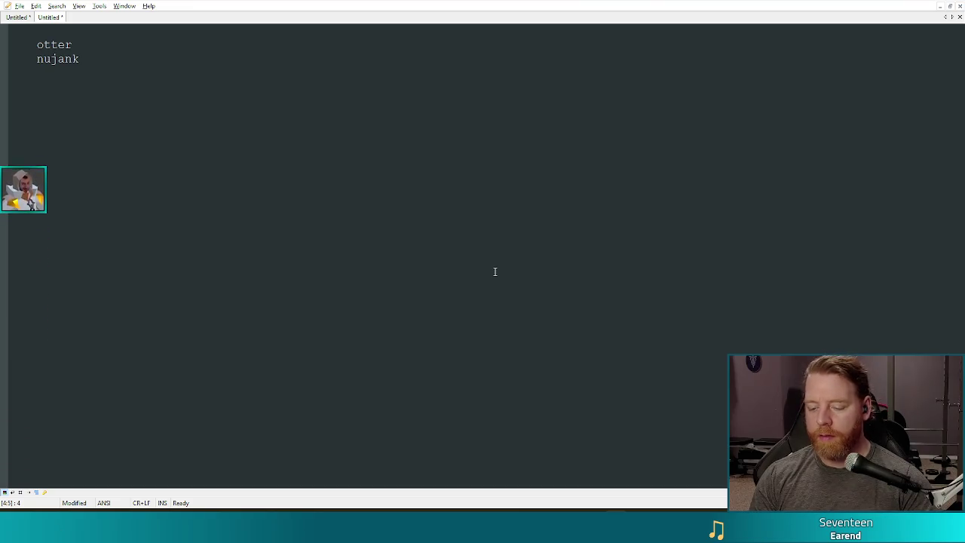
type("tilldays")
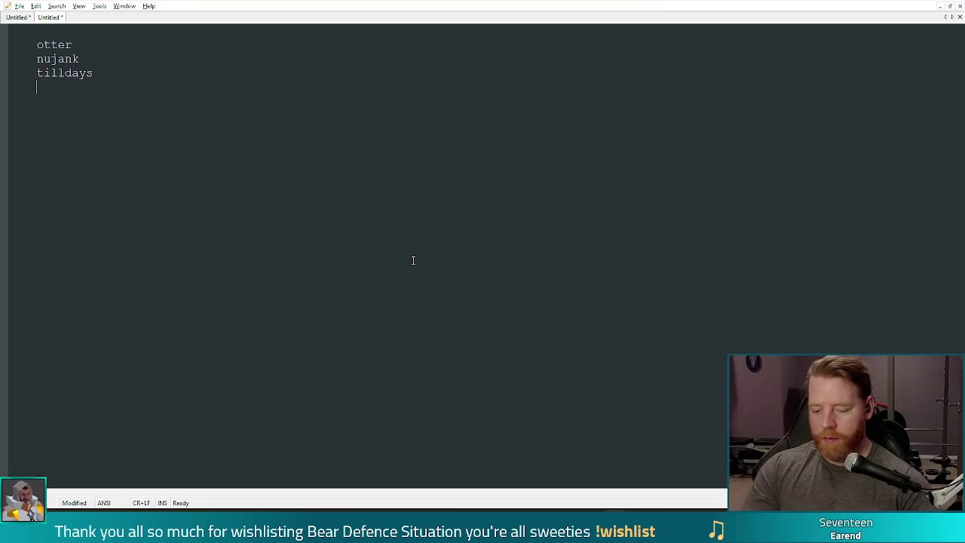
type("hypnotik")
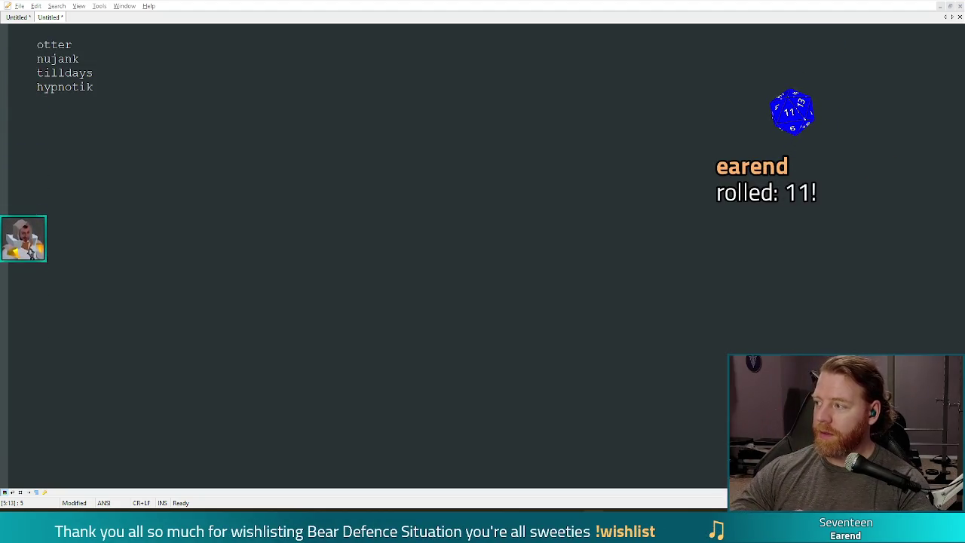
left_click(101, 68)
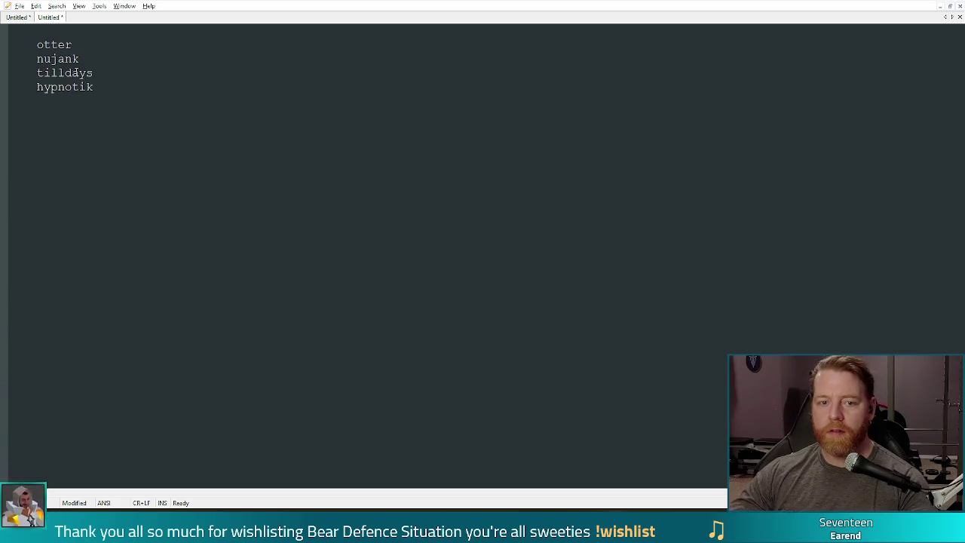
double_click(75, 72)
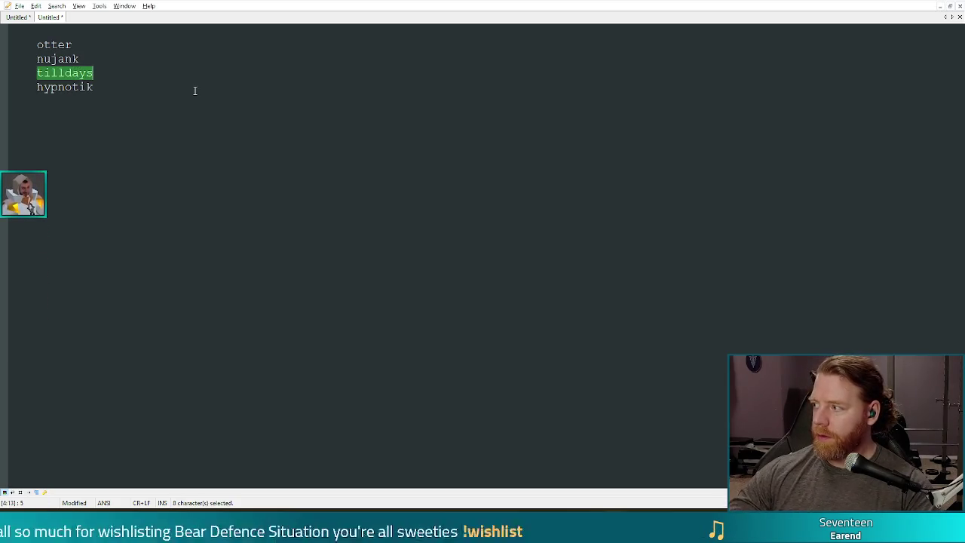